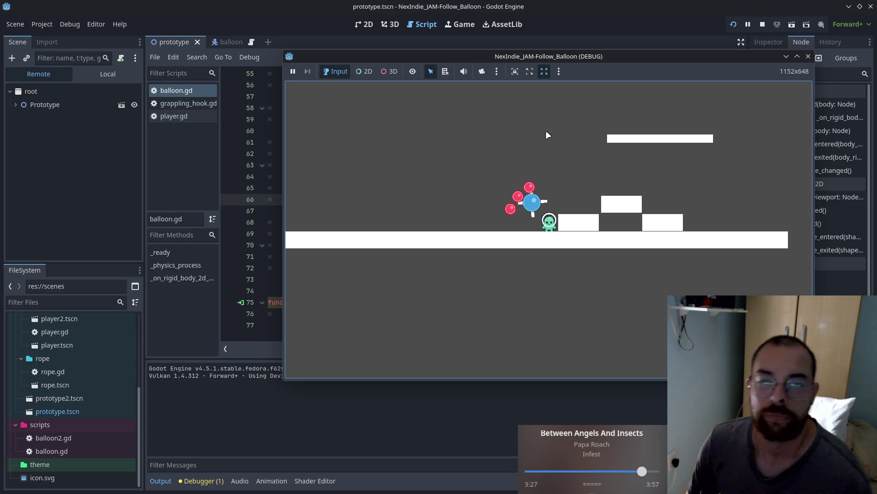
Stop the balloon test run and read the bounce() and body_shape_entered documentation
click(808, 56)
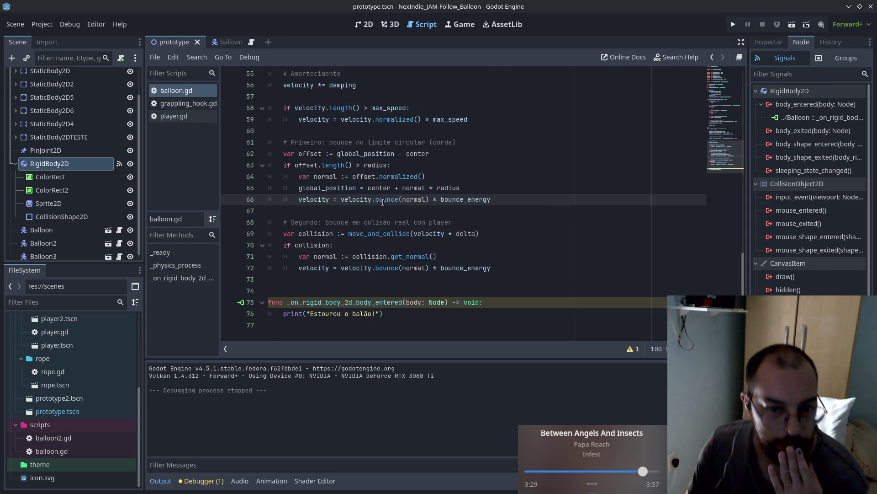
mouse_move(376, 204)
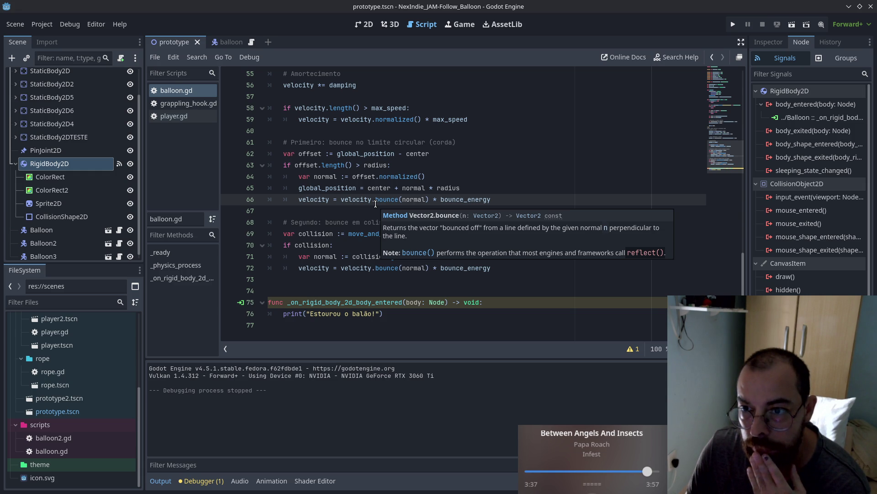
mouse_move(793, 146)
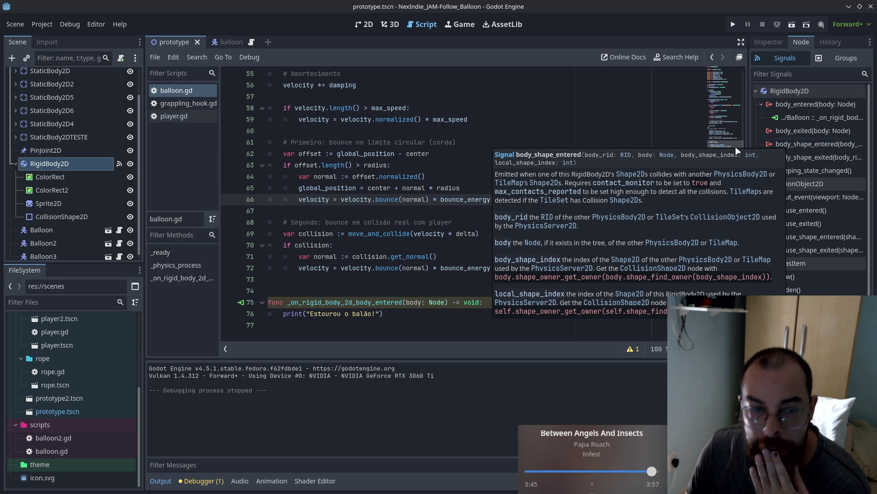
click(318, 224)
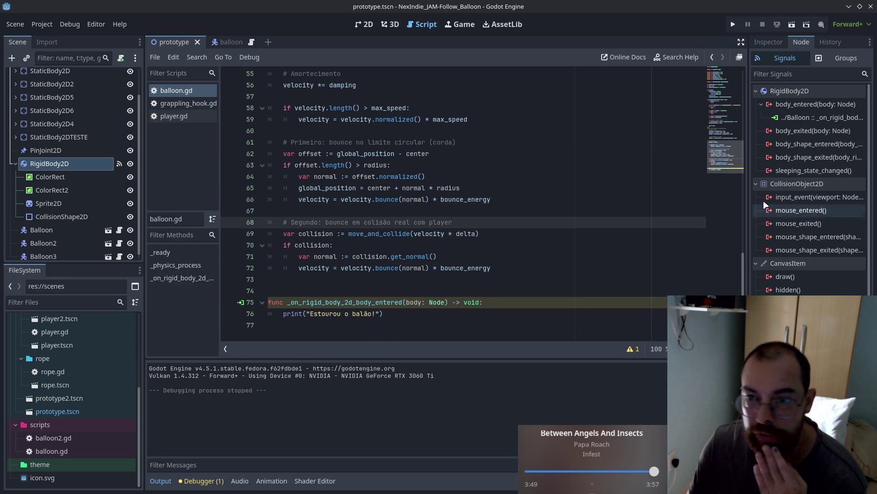
Connect RigidBody2D's body_shape_entered signal to a new handler on the Balloon node
click(810, 149)
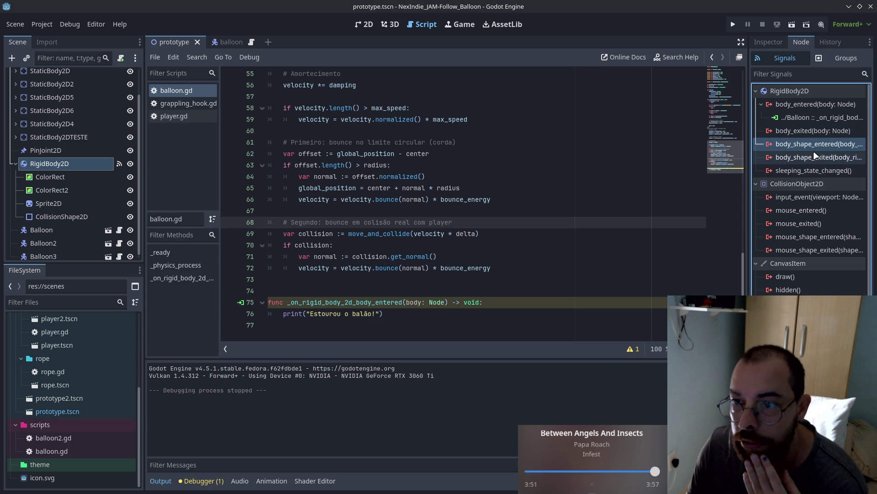
right_click(814, 146)
click(794, 149)
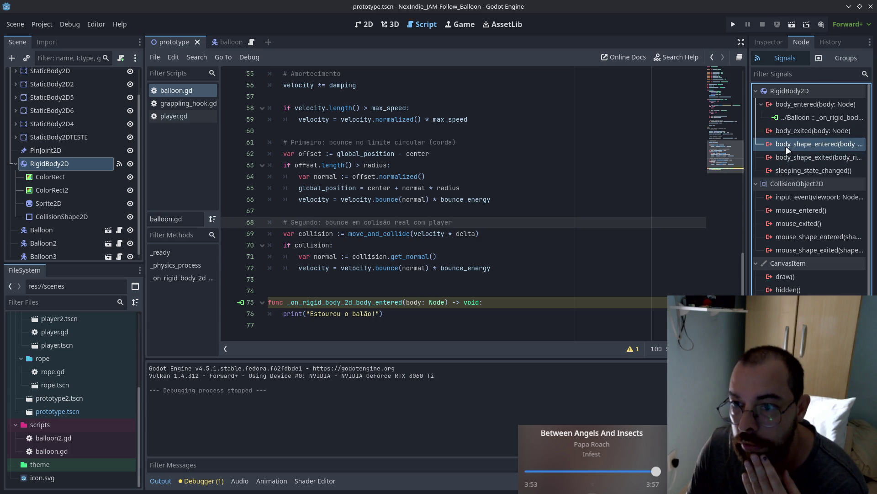
right_click(795, 147)
click(807, 152)
scroll(437, 266, down, 5)
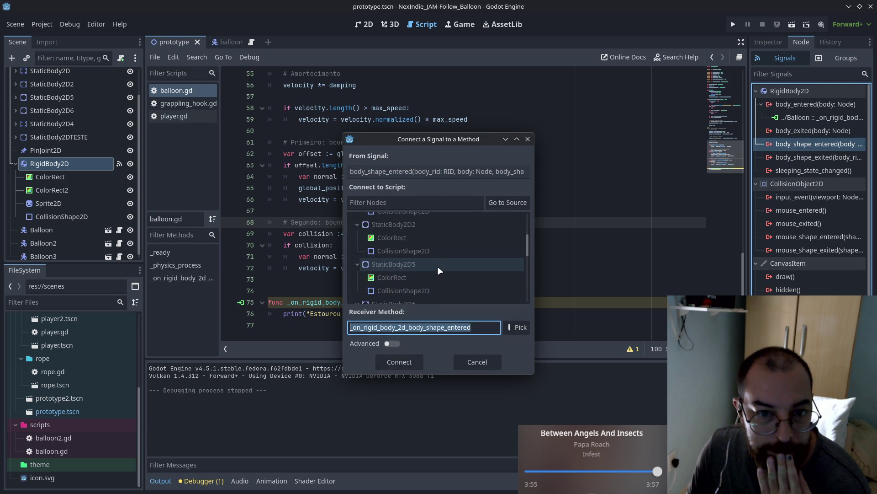
scroll(410, 267, down, 3)
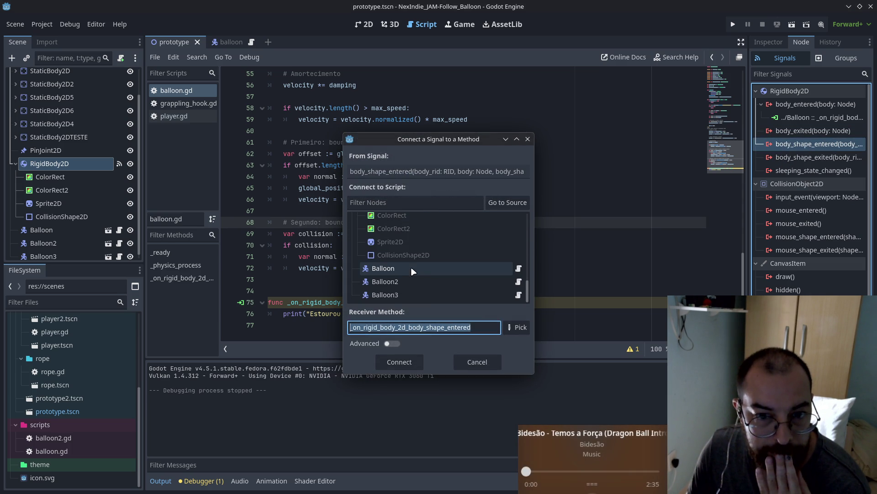
click(411, 268)
click(400, 357)
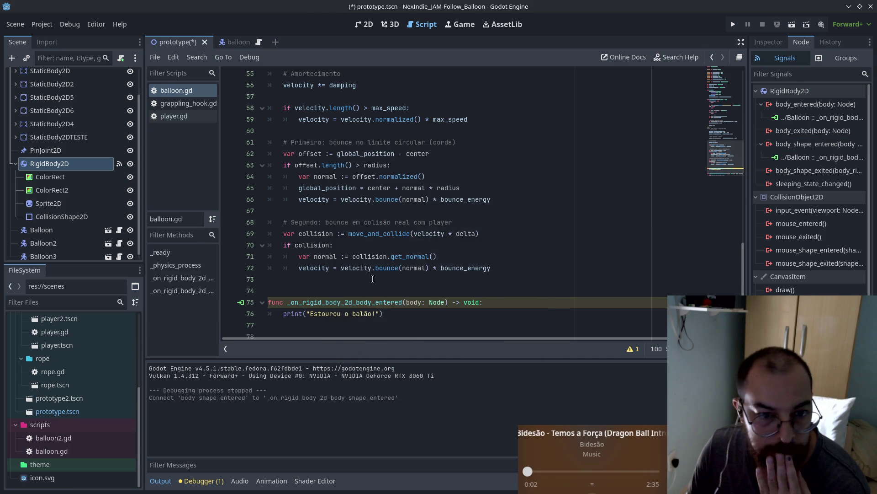
Delete the Balloon2 and Balloon3 nodes and save the scene
double_click(55, 254)
shift+click(59, 239)
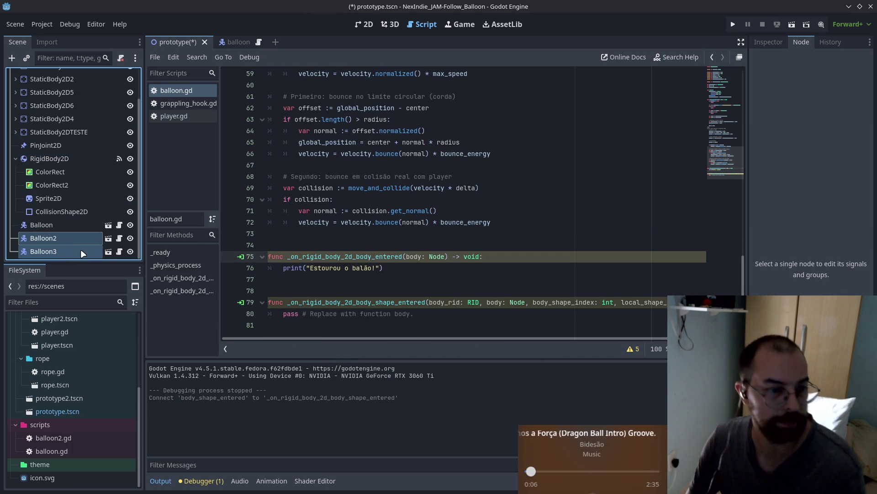
key(Delete)
key(Return)
key(ctrl+s)
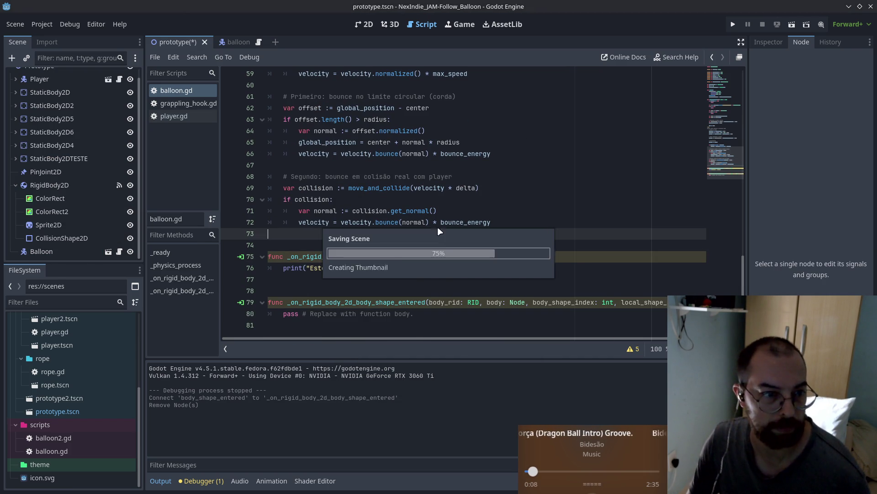
Raise the PinJoint2D and RigidBody2D together in the 2D view, then save and run
click(372, 28)
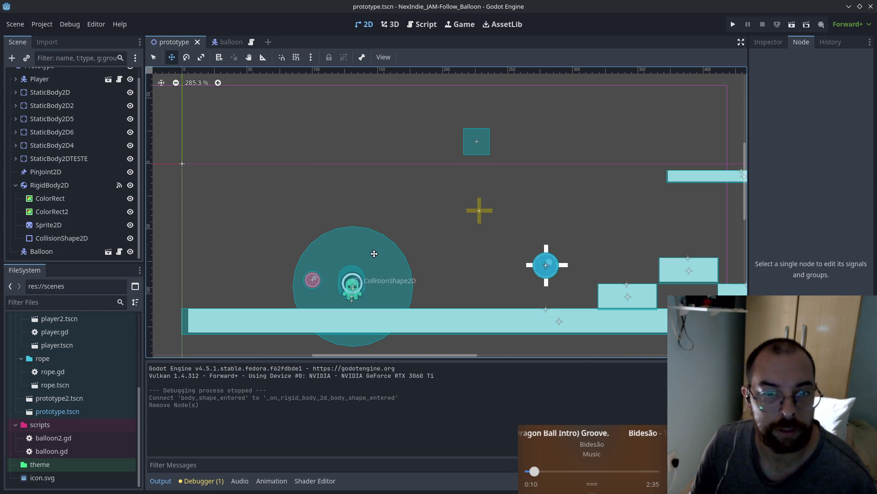
click(49, 184)
shift+click(46, 171)
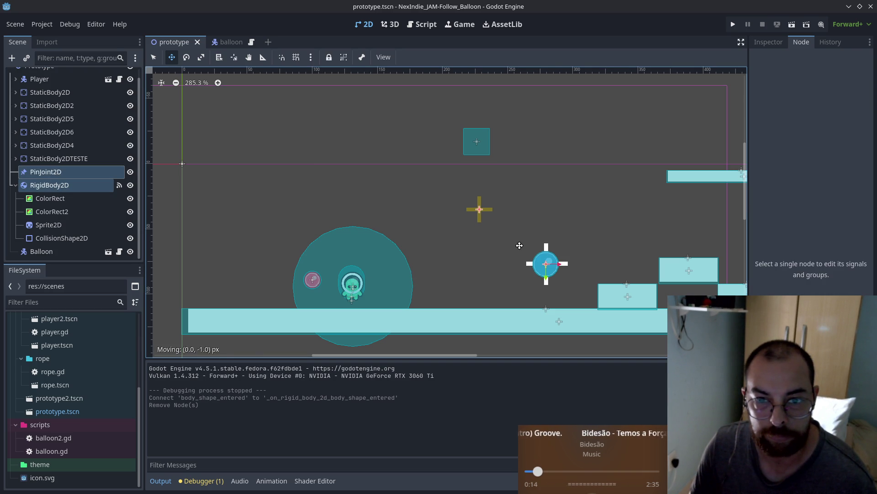
mouse_move(523, 246)
mouse_down()
mouse_move(509, 219)
mouse_move(518, 177)
mouse_up()
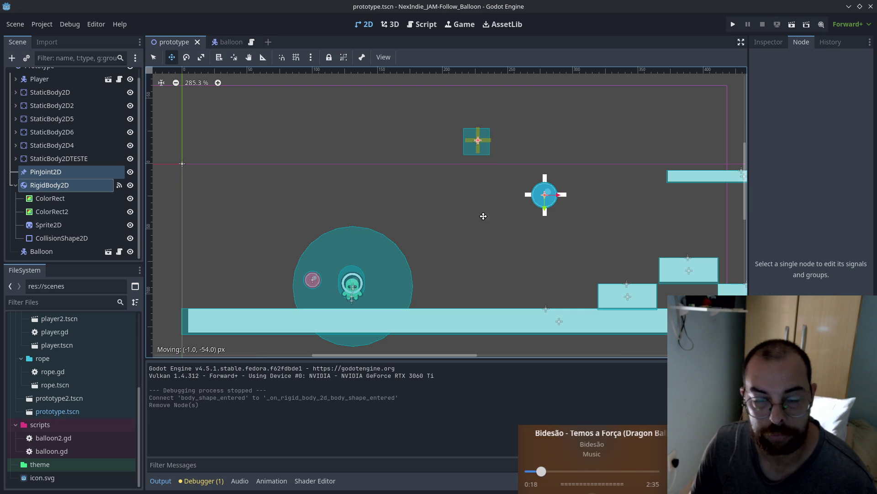
drag(483, 216, 485, 216)
drag(491, 181, 485, 221)
key(ctrl+s)
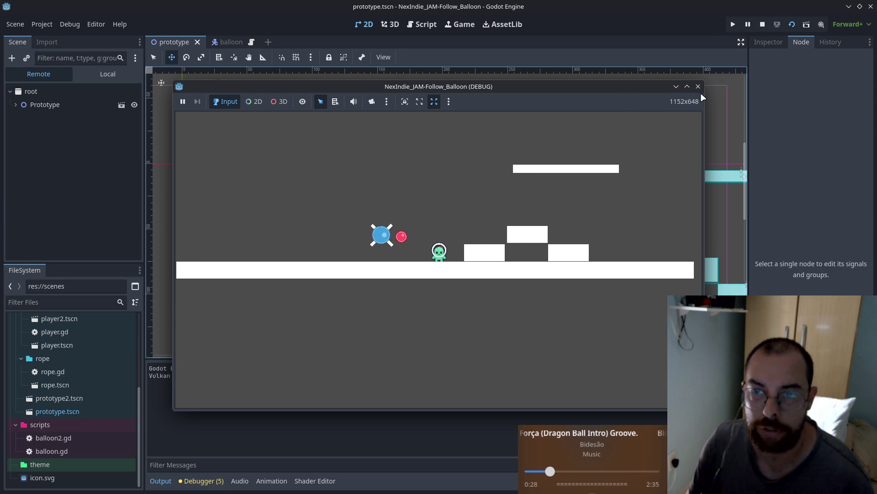
Stop the game, review the Errors tab's unused-parameter warnings, and return to the editor
key(F8)
click(201, 480)
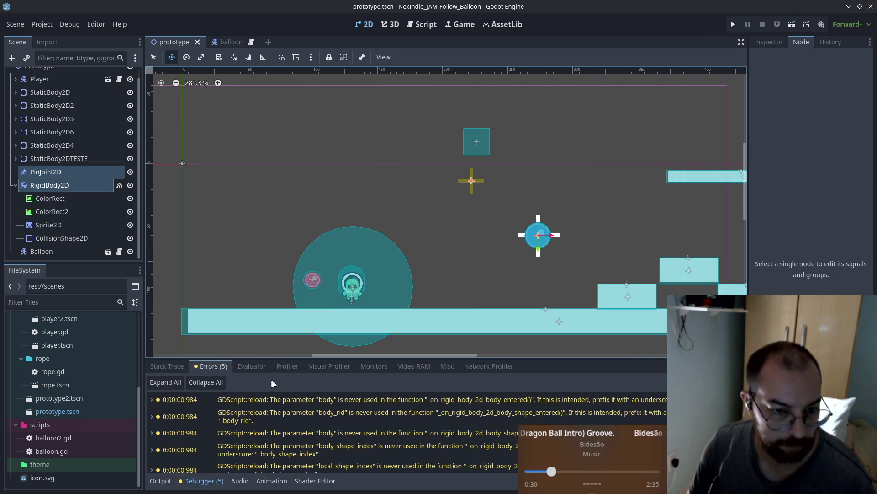
scroll(362, 436, down, 2)
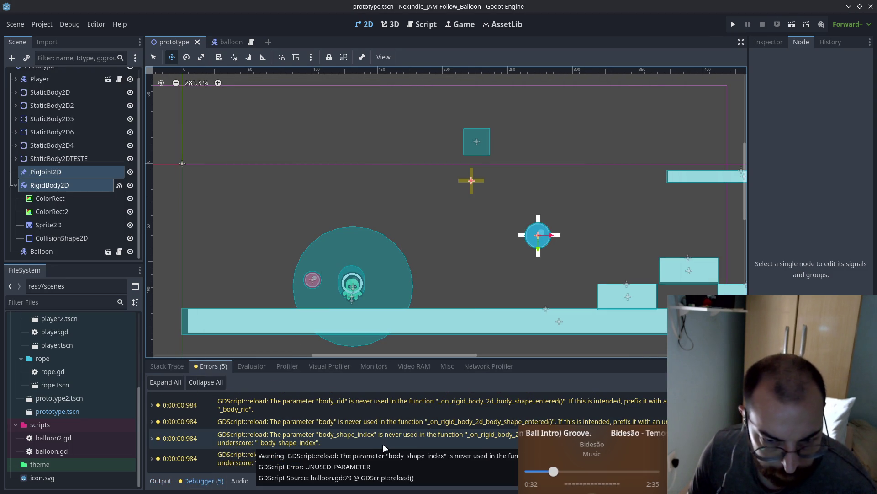
key(F5)
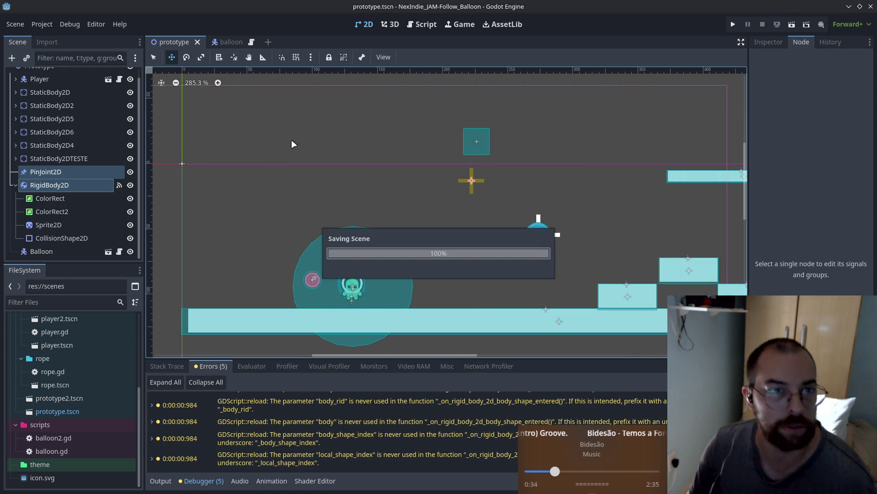
key(alt+Tab)
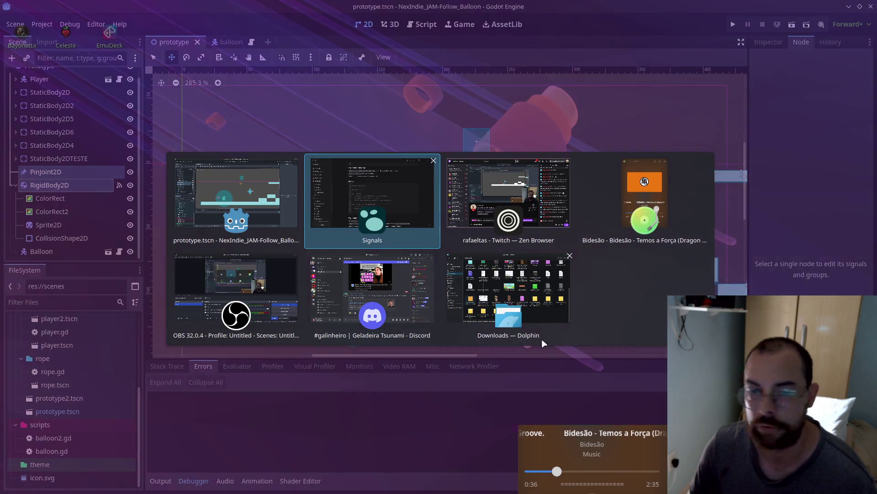
key(Escape)
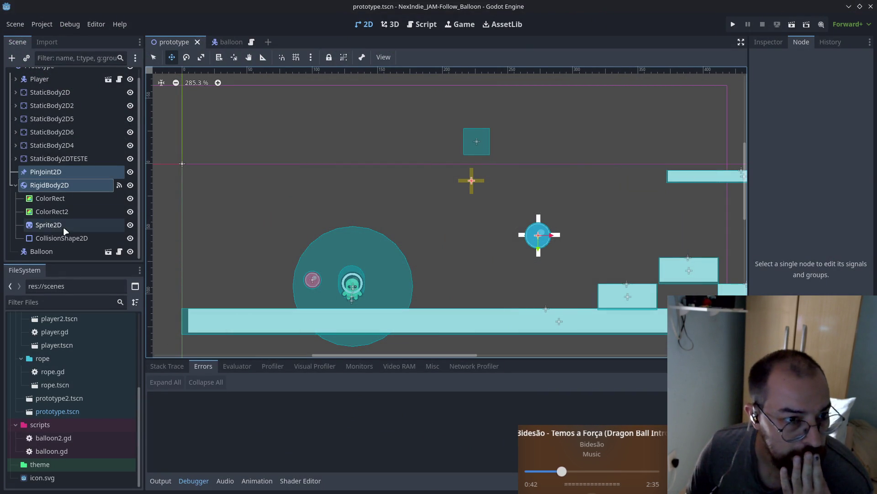
In balloon.gd, move print("Estourou o balão!") into _on_rigid_body_2d_body_shape_entered
click(51, 225)
click(69, 238)
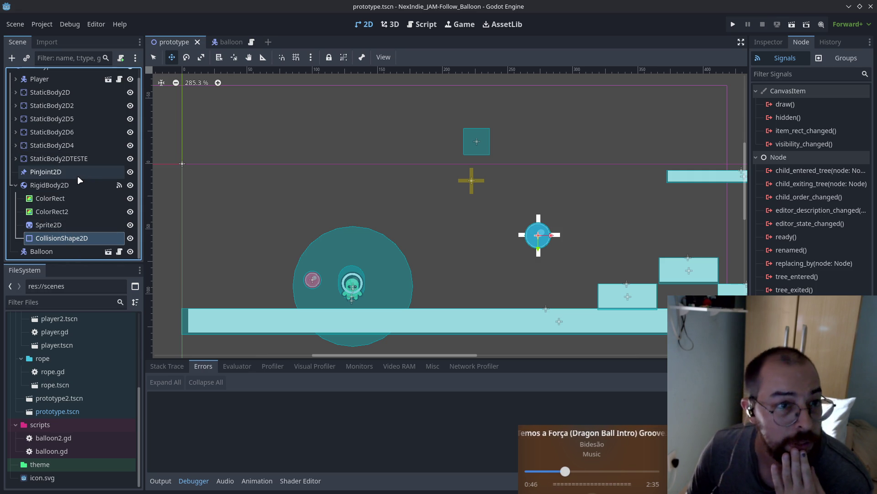
click(424, 24)
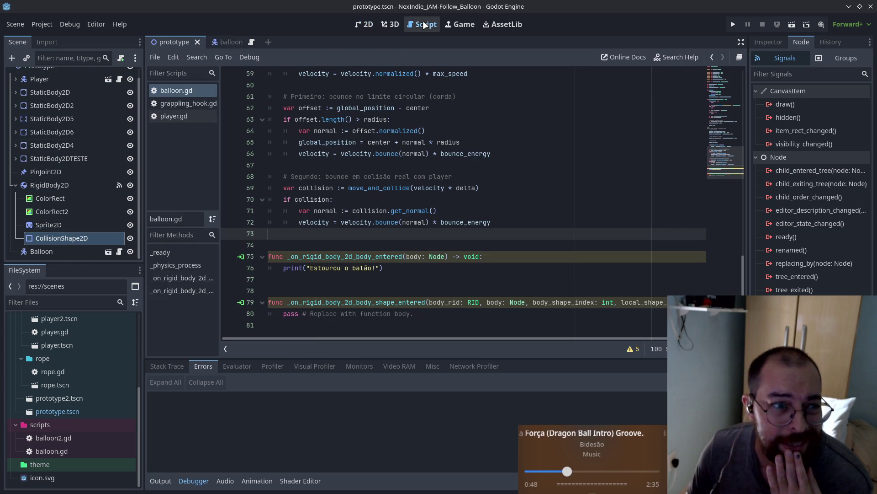
click(406, 267)
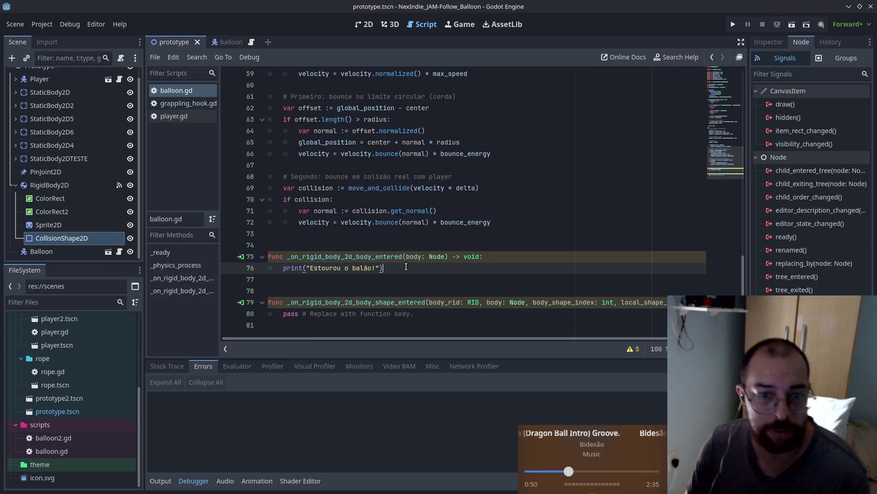
key(alt+Down)
key(alt+Down)
key(alt+Down)
key(Up)
key(alt+Up)
key(alt+Up)
key(alt+Up)
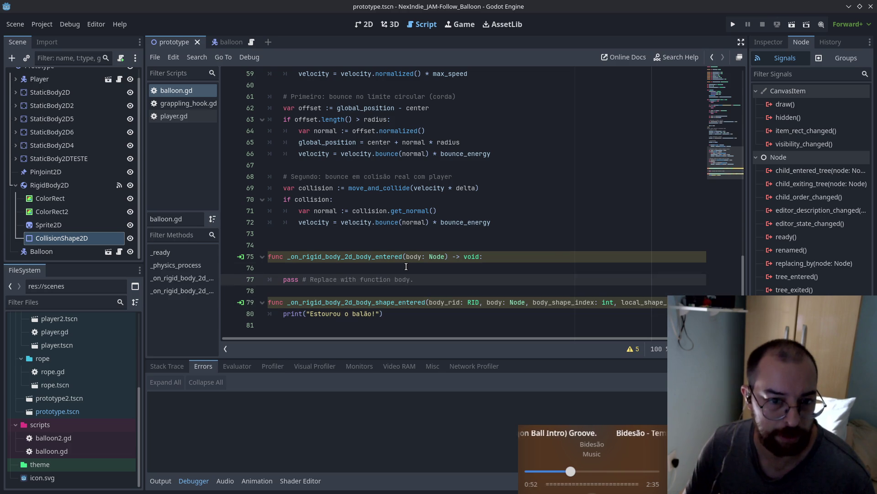
click(564, 224)
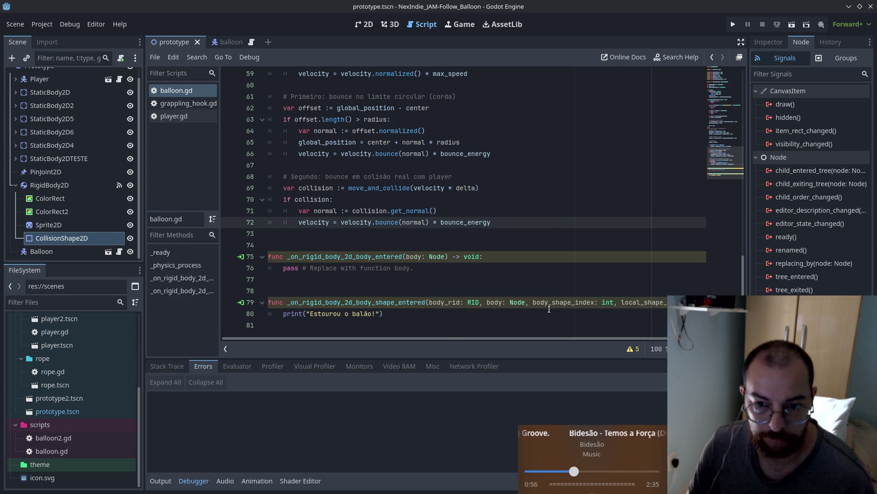
drag(445, 339, 568, 344)
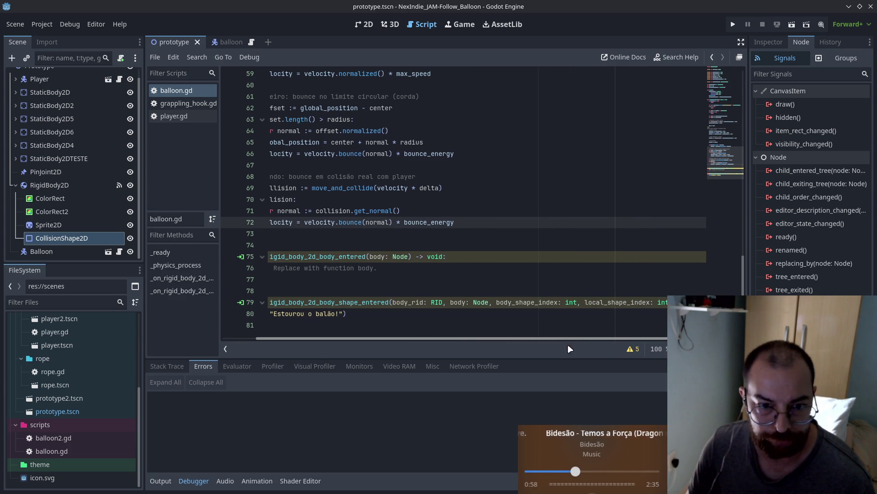
scroll(396, 325, left, 2)
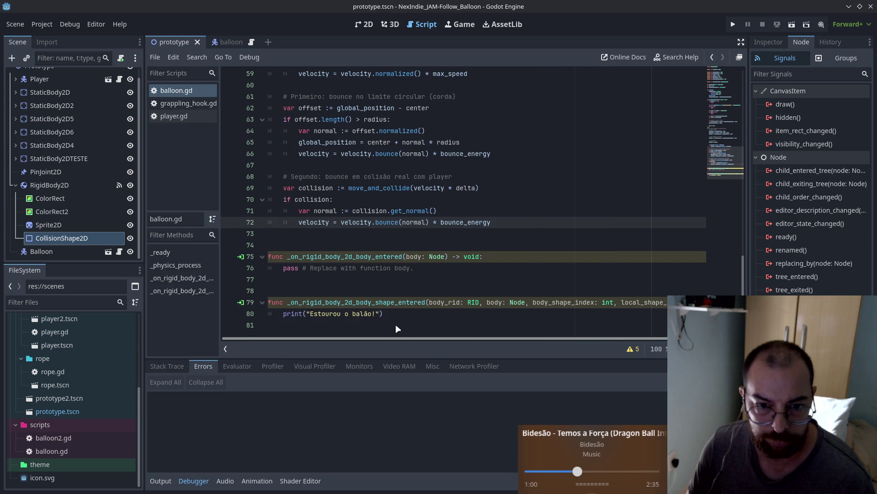
Run the game and walk and jump the player left and right with the balloon trailing
click(731, 26)
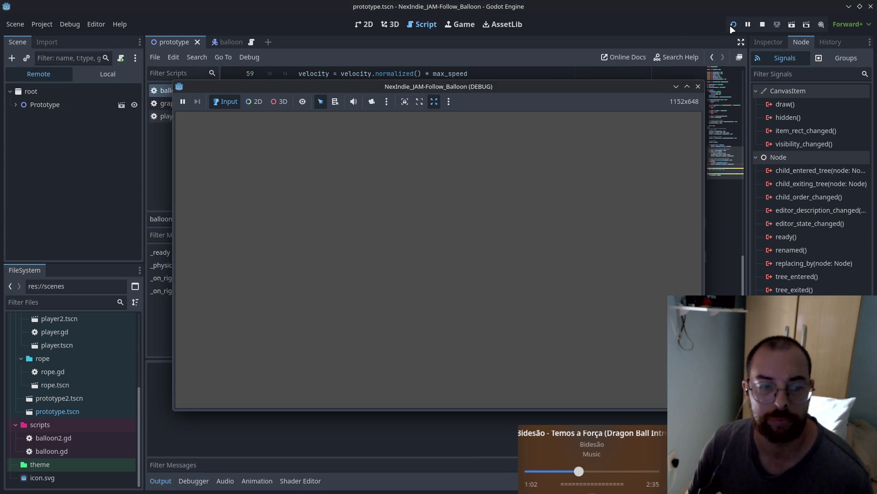
key(Right)
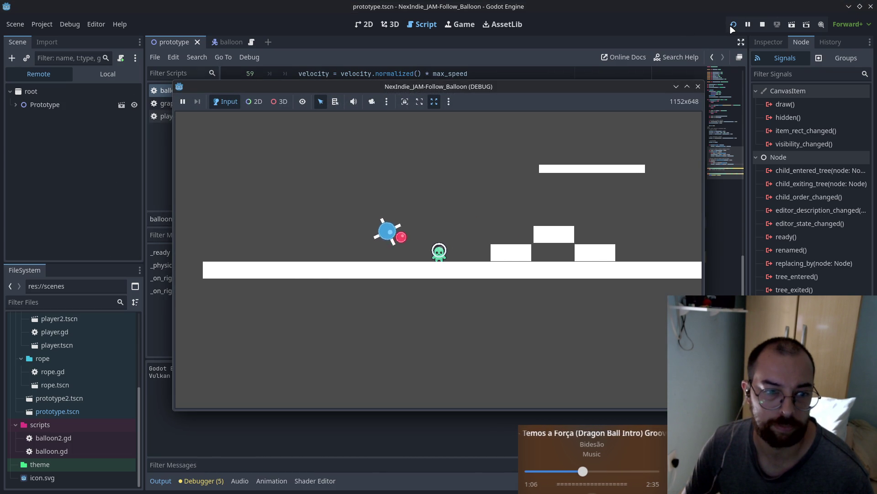
key(Left)
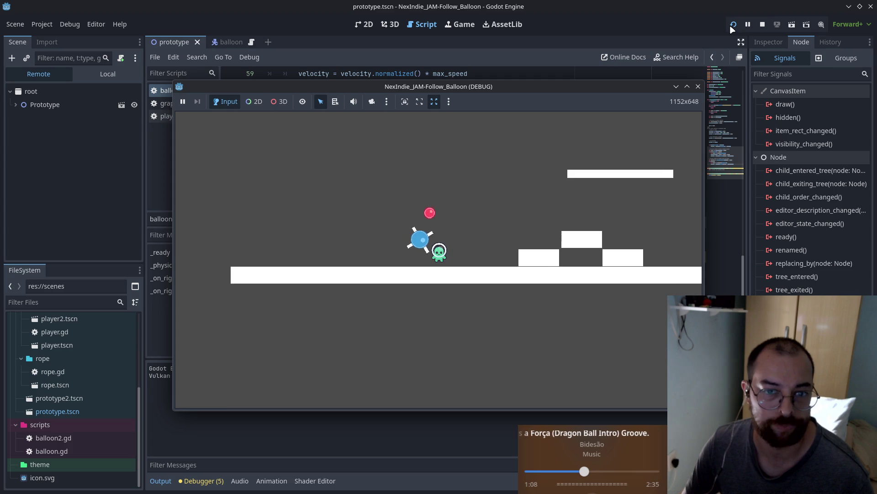
key(Right)
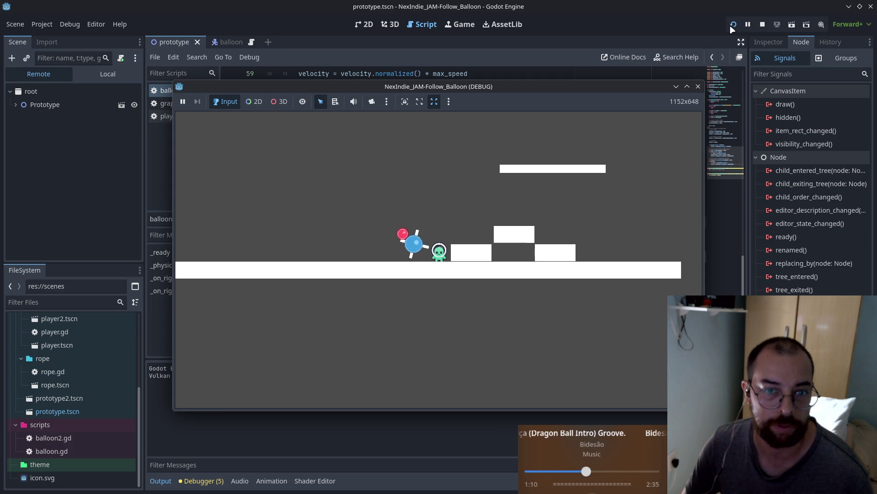
key(Right)
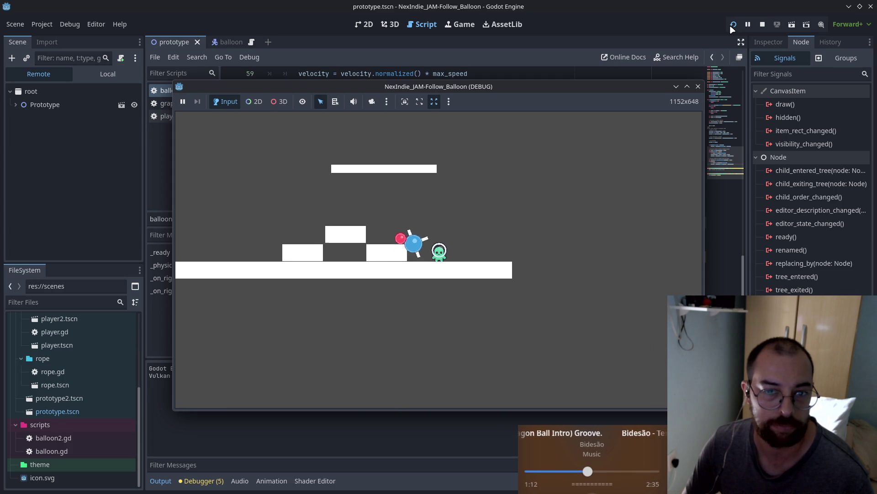
key(Left)
key(space)
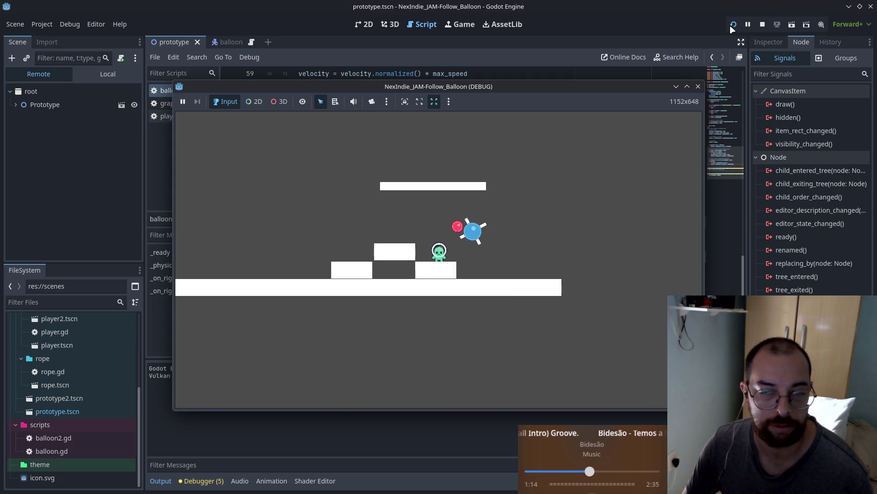
key(Left)
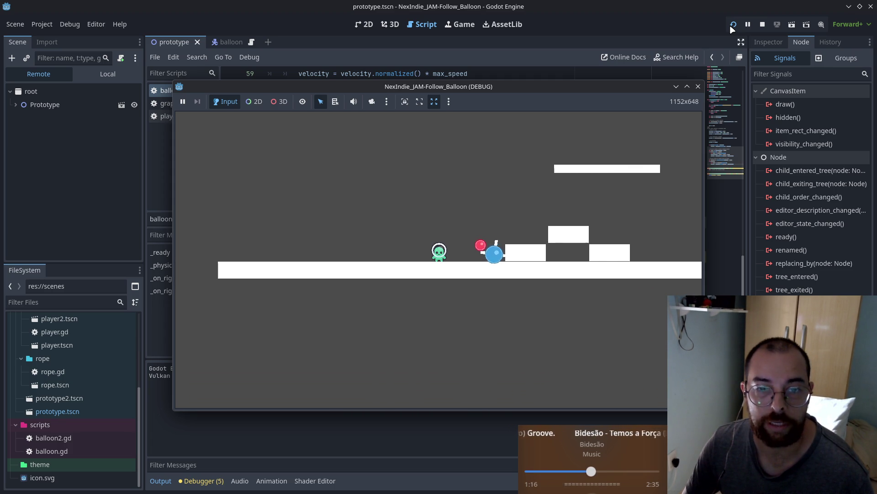
key(Left)
key(space)
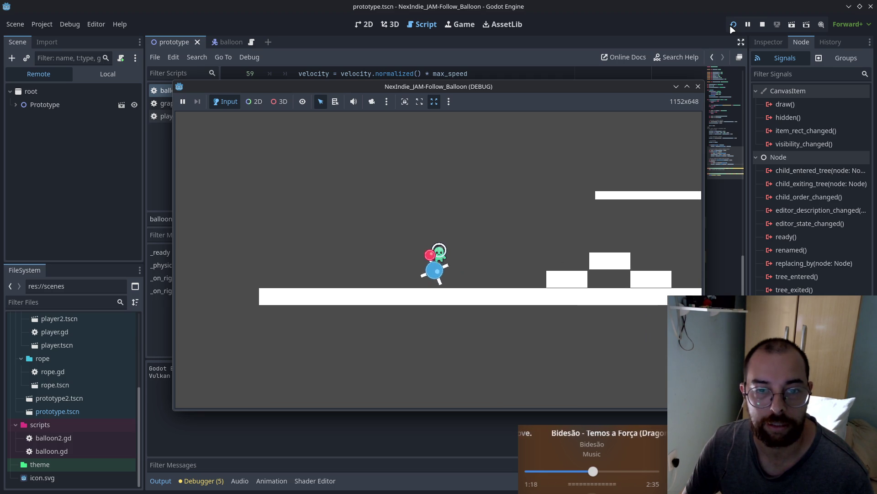
key(Right)
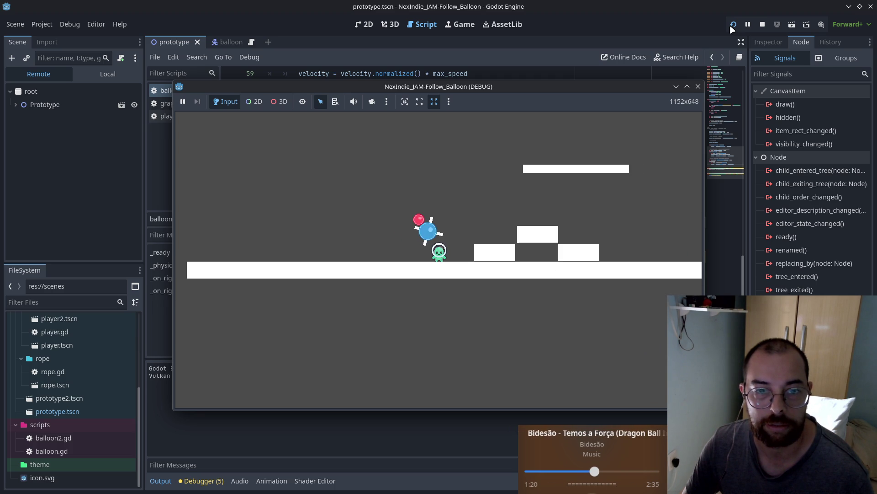
key(Right)
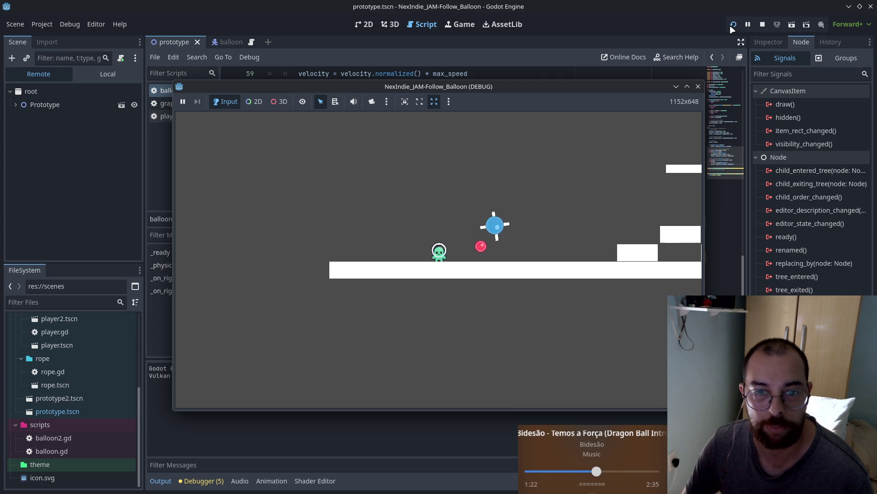
key(Right)
key(Right)
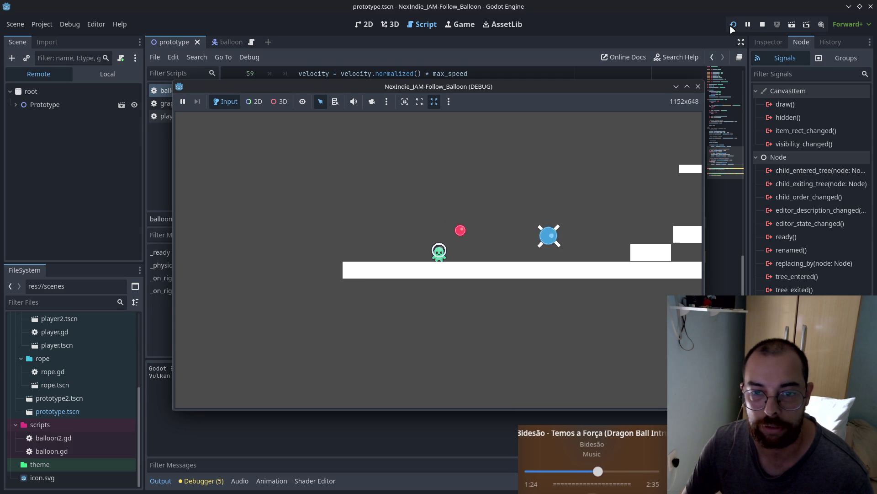
key(Right)
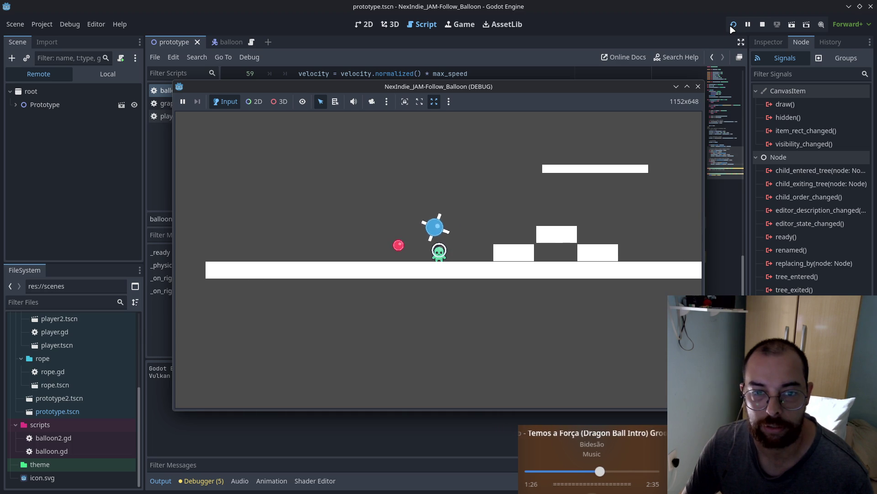
key(Right)
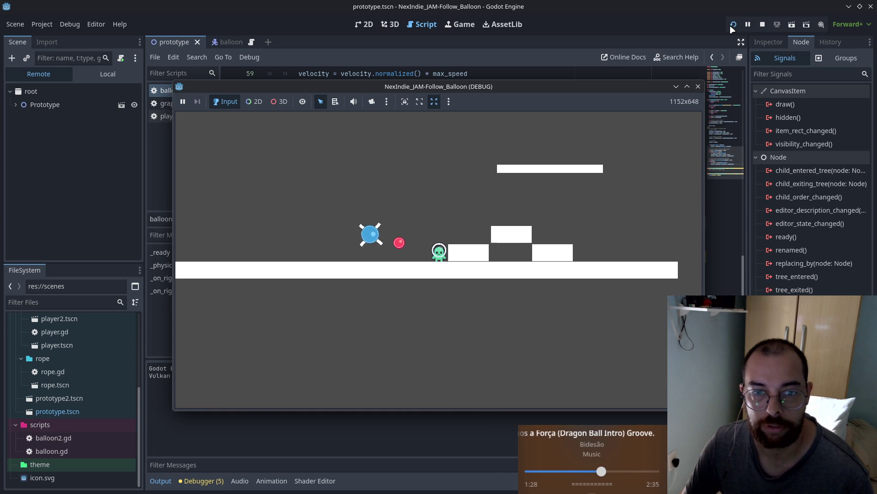
Move the player back and forth, hop onto the raised block, then stop the run
key(Left)
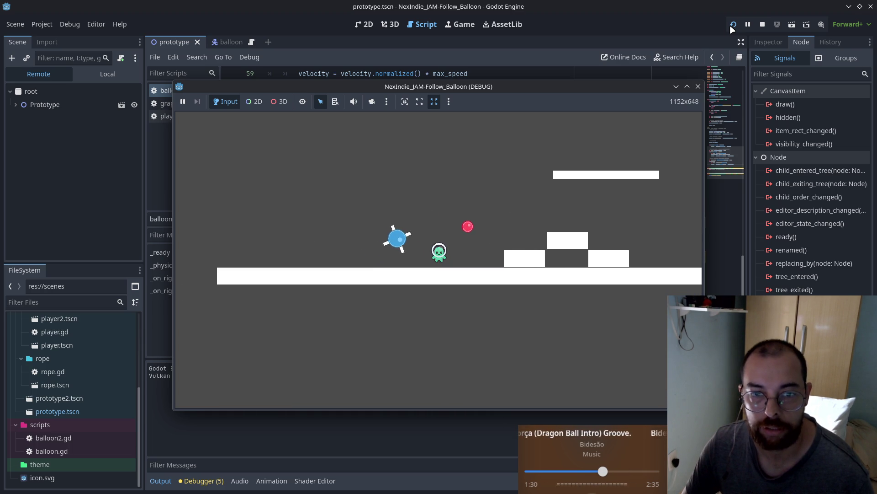
key(Left)
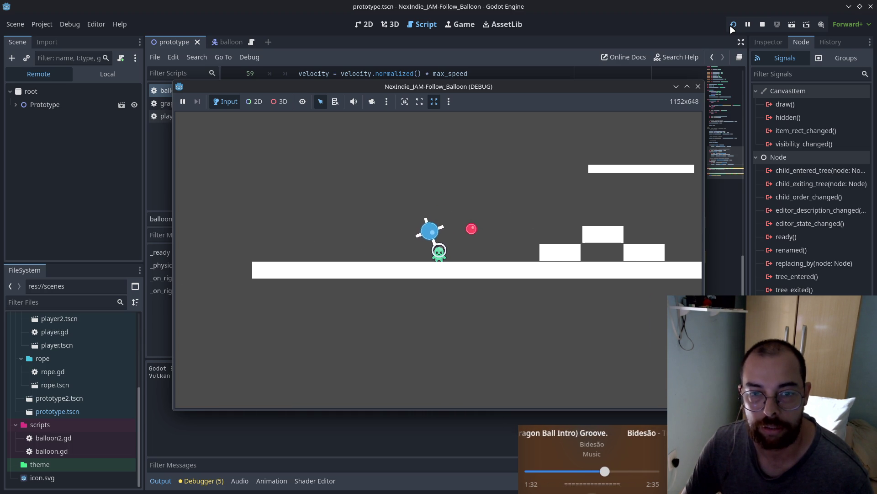
key(Right)
key(Left)
key(Right)
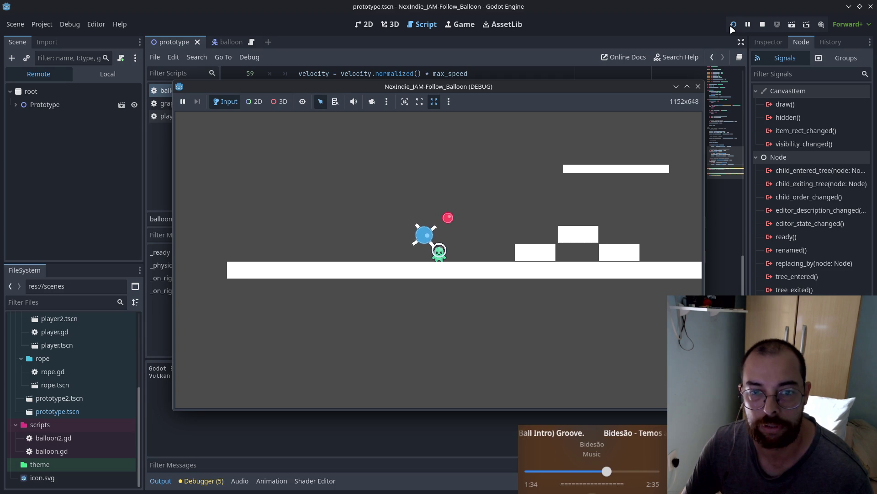
key(Left)
key(Right)
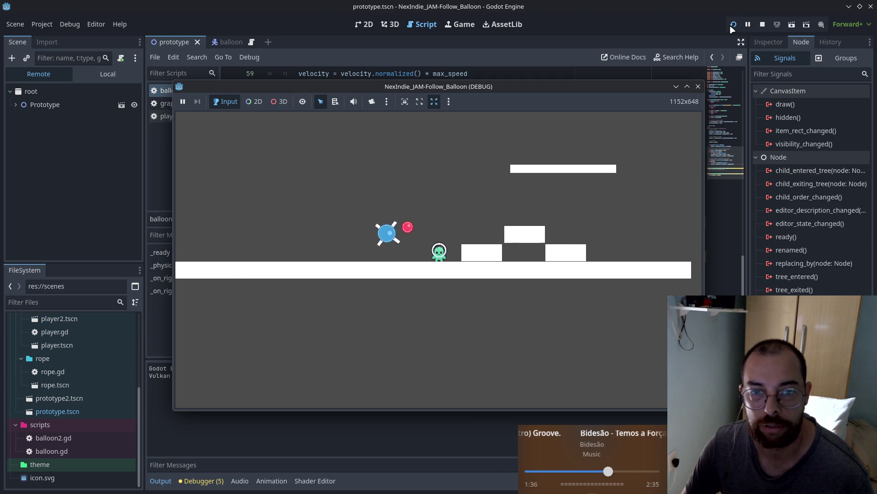
key(Left)
key(Right)
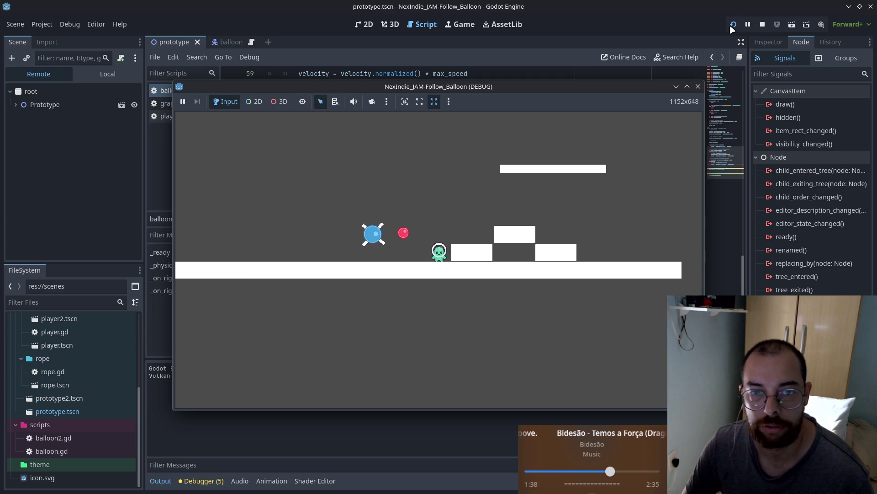
key(Up)
key(Left)
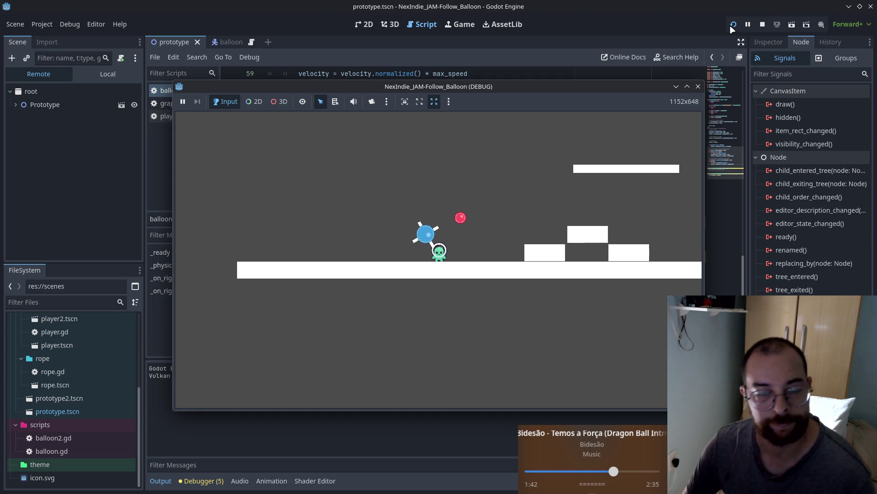
key(Right)
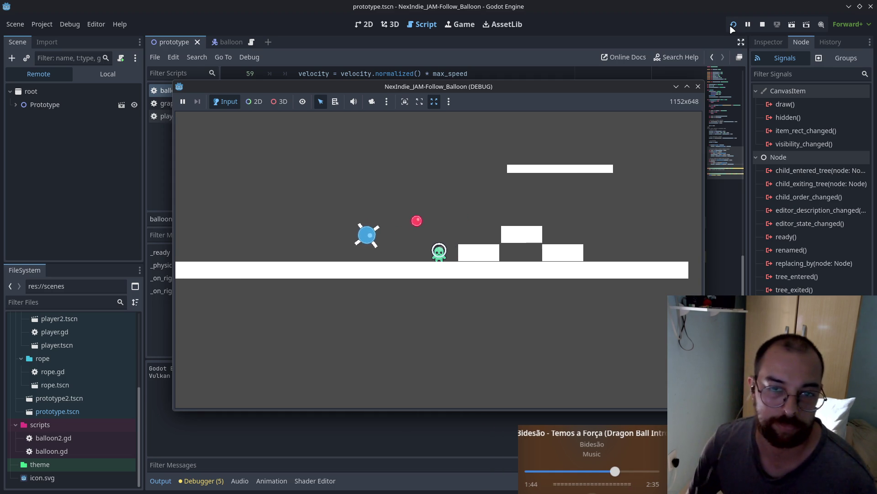
click(698, 86)
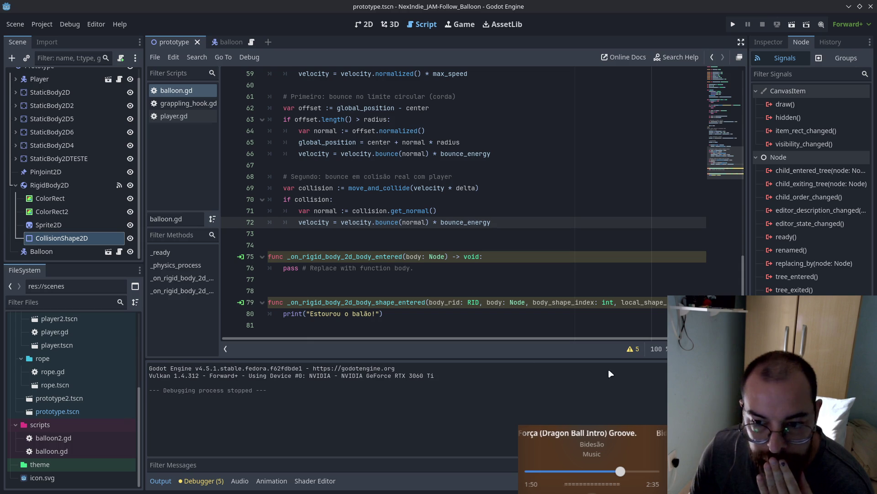
Review the unused-parameter warnings and the RigidBody2D's signal connections to Balloon
click(201, 481)
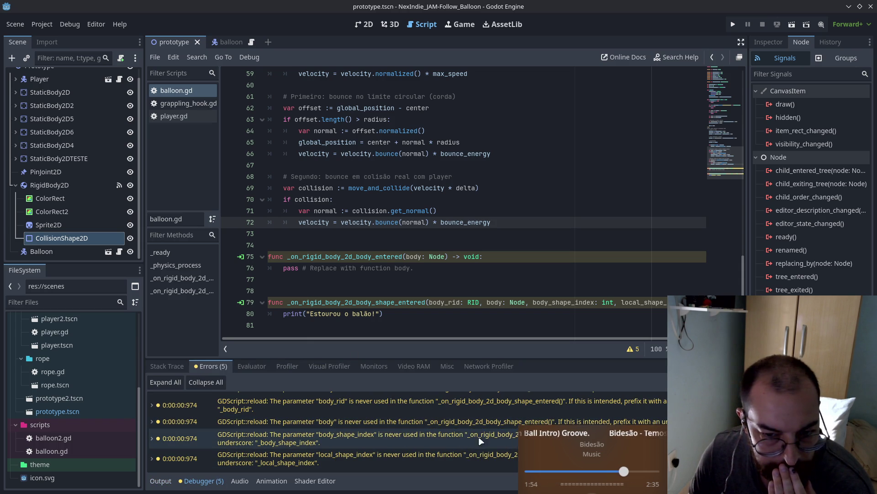
click(460, 304)
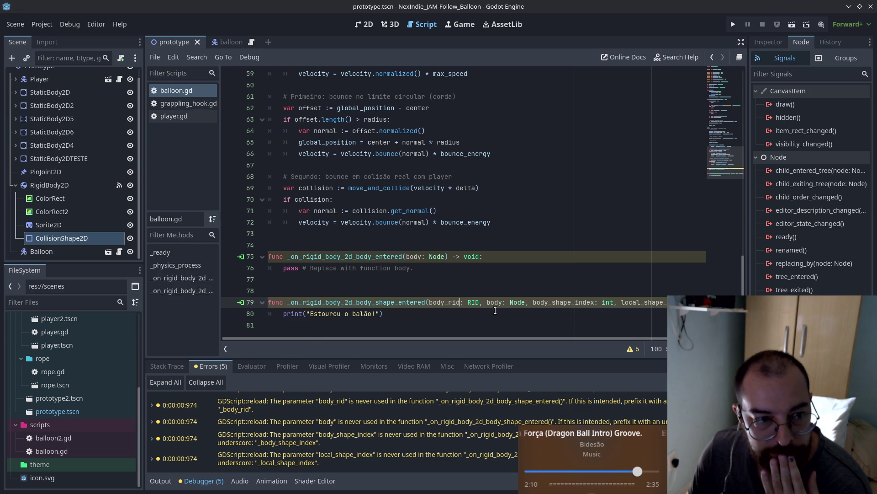
click(228, 42)
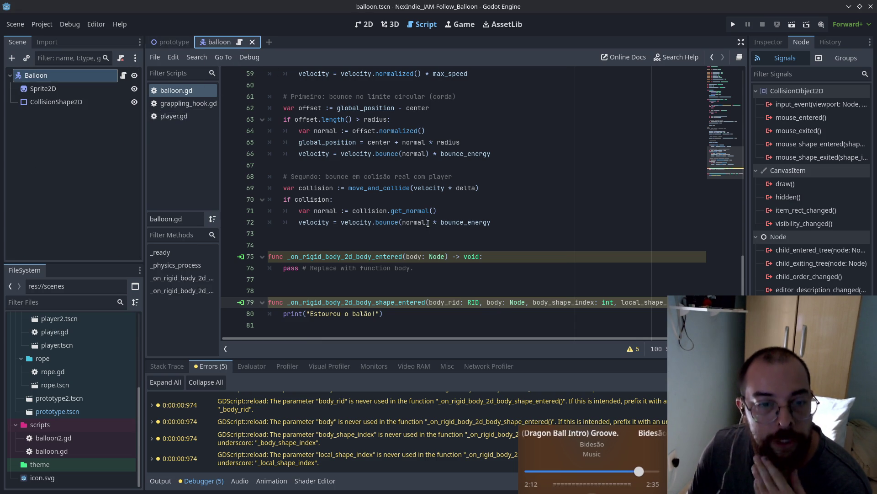
click(394, 315)
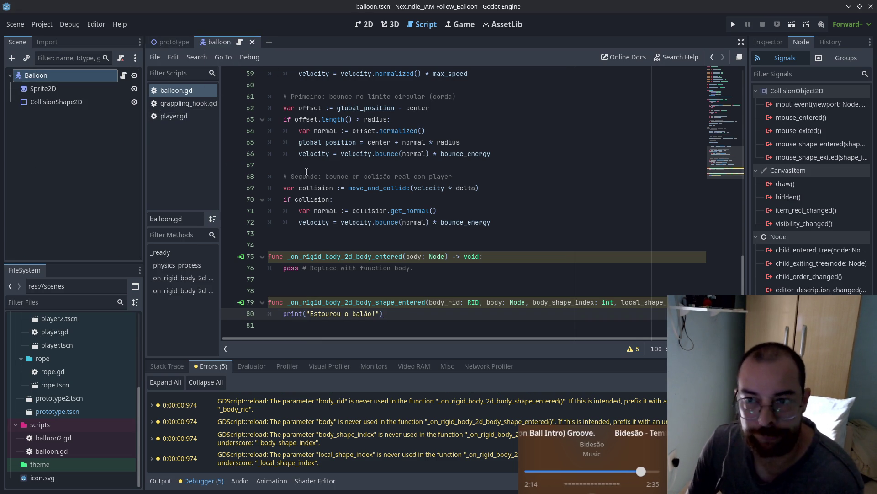
click(172, 42)
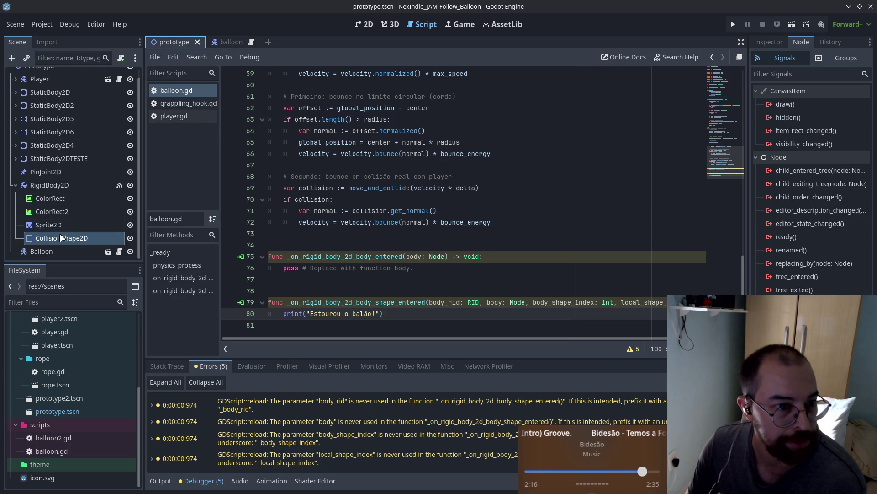
click(73, 223)
click(73, 186)
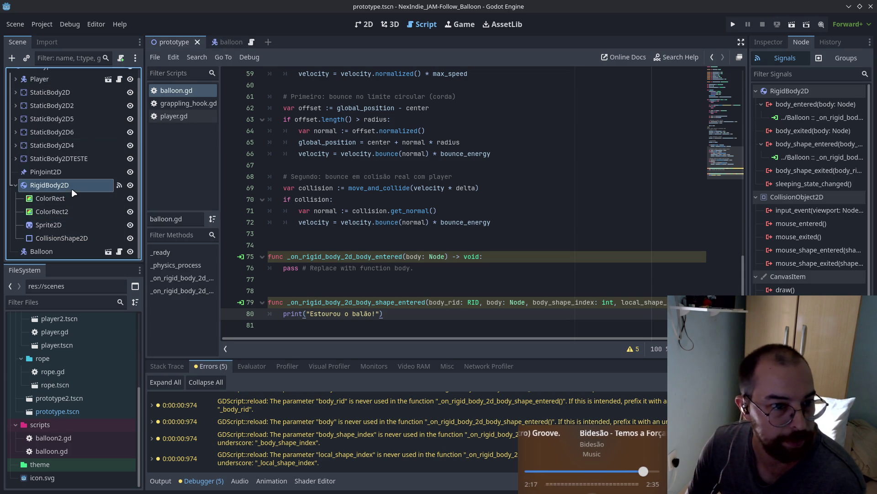
Disconnect body_entered and body_shape_entered from Balloon and save the prototype scene
right_click(797, 118)
click(801, 149)
right_click(798, 145)
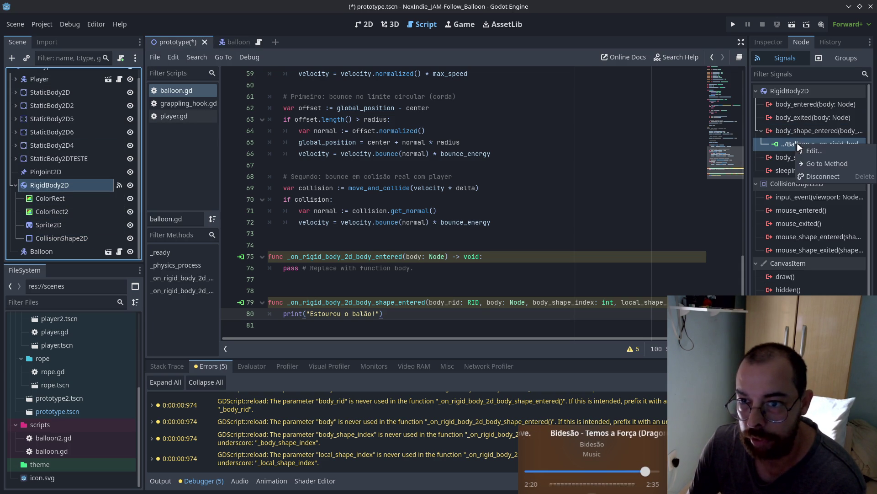
click(818, 176)
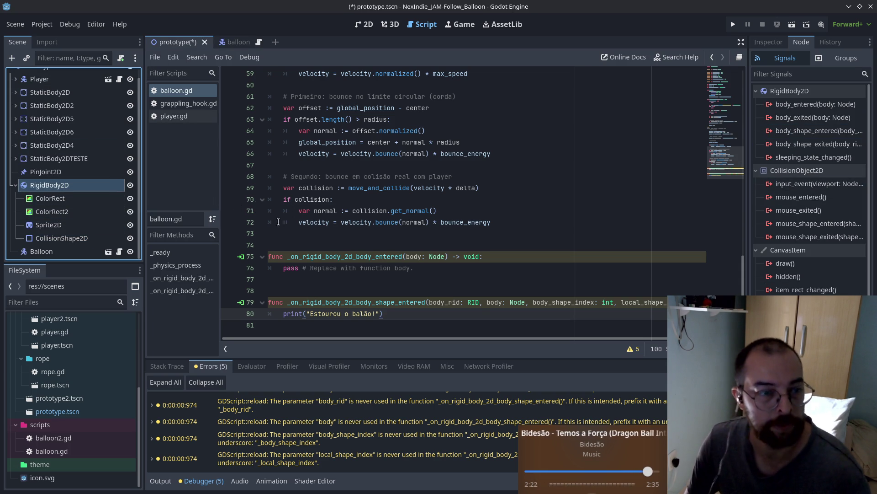
click(294, 212)
key(ctrl+s)
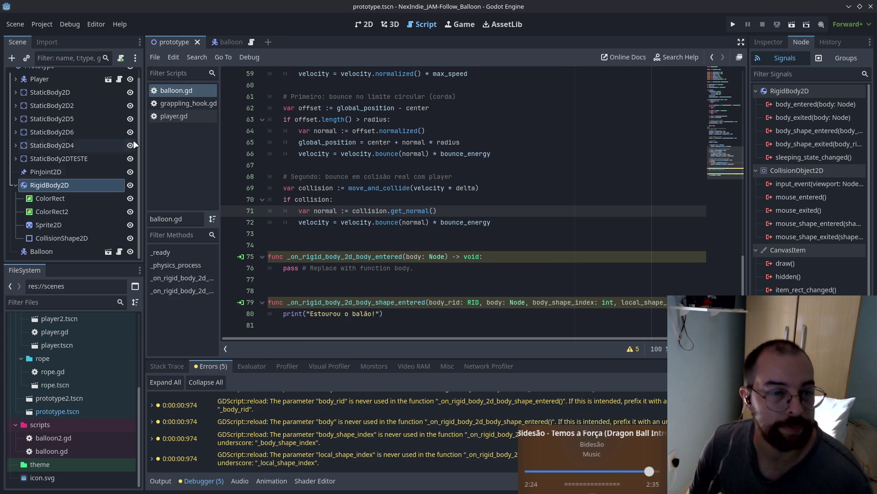
Close the balloon.gd and grappling_hook.gd scripts, reopen balloon.gd, and save
click(231, 42)
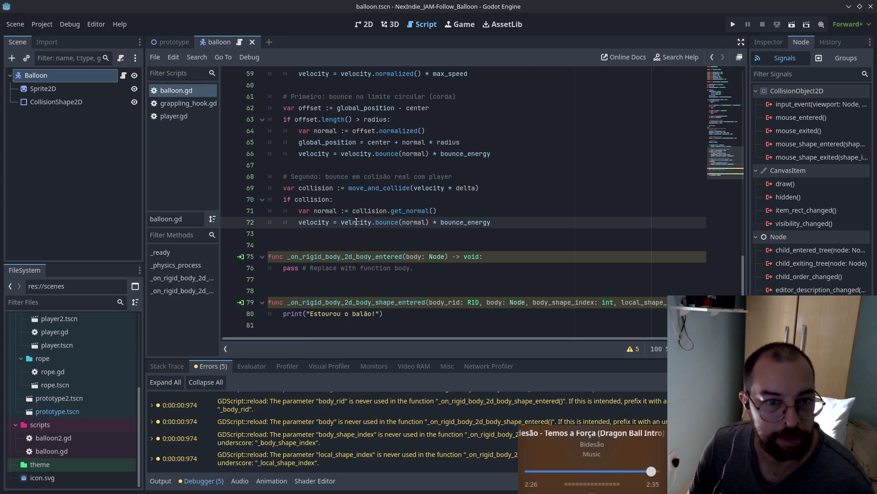
key(ctrl+w)
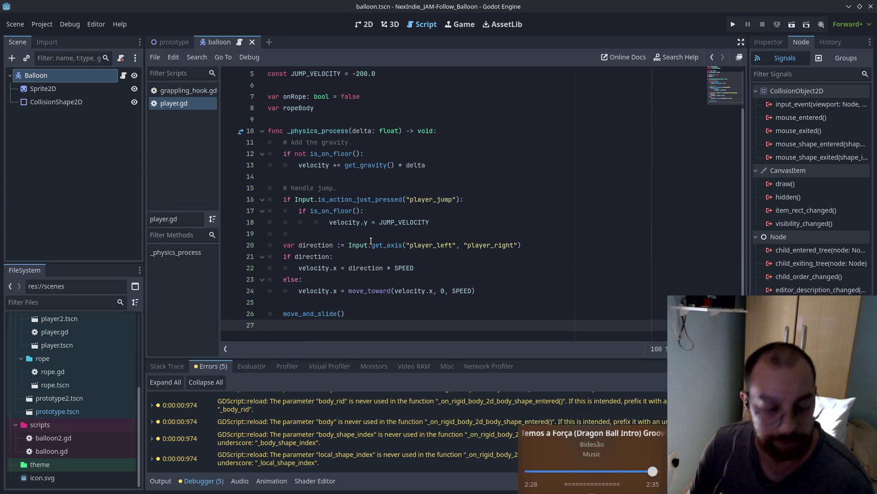
click(188, 91)
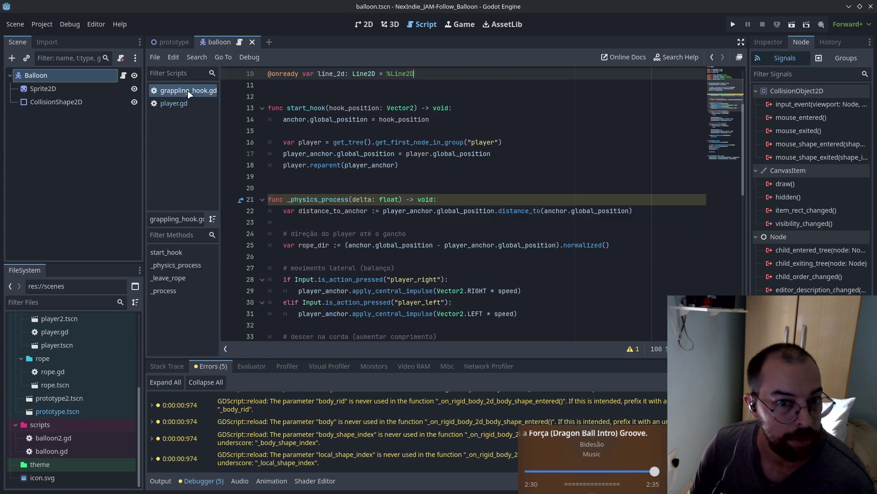
key(ctrl+w)
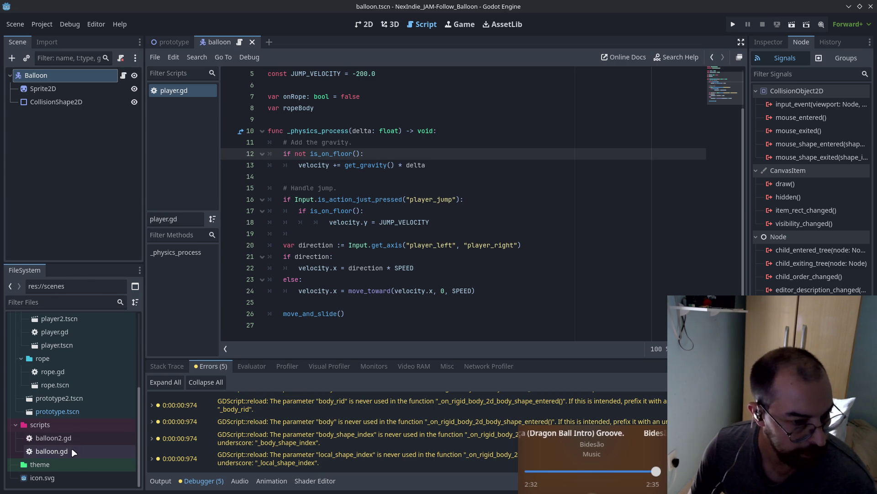
double_click(73, 451)
click(386, 211)
key(ctrl+s)
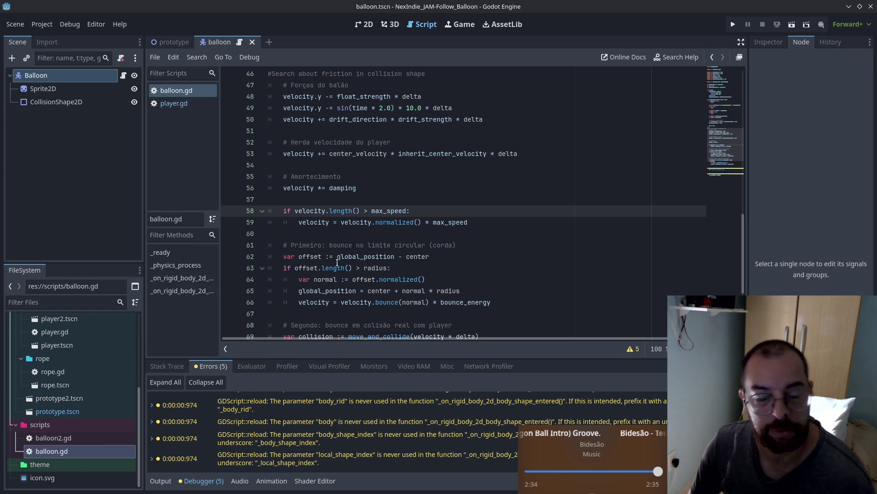
Review balloon.gd's body_entered collision callbacks, then return to the prototype scene tab
key(alt+Tab)
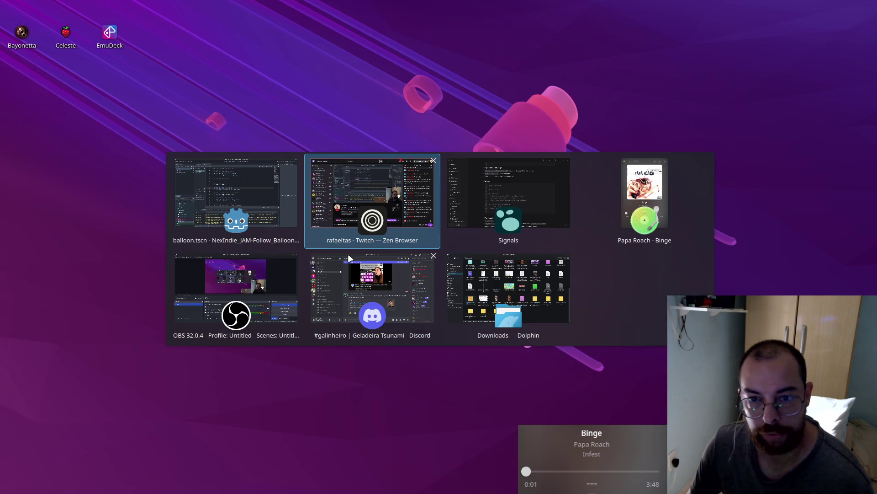
key(Tab)
key(Tab)
key(Escape)
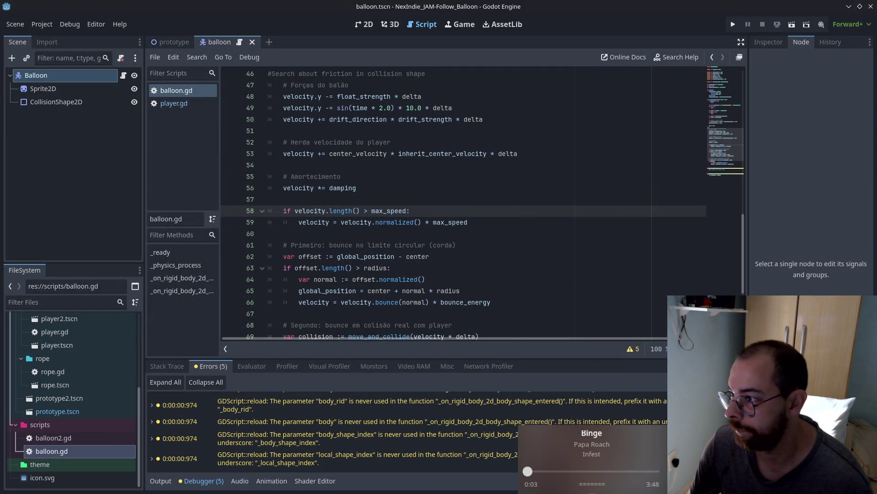
key(XF86AudioNext)
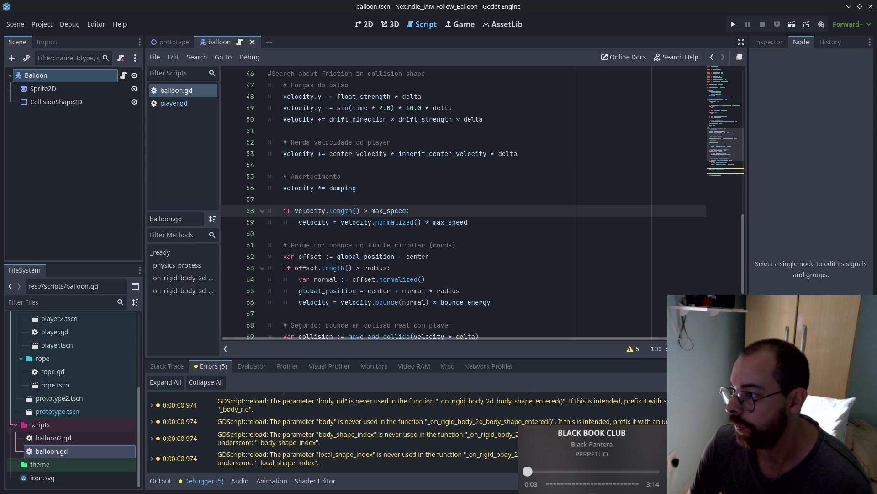
scroll(502, 288, down, 4)
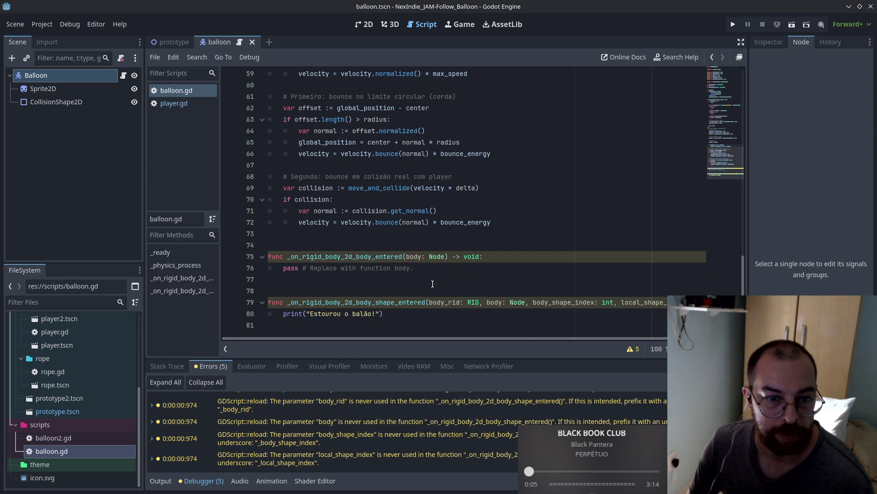
click(416, 305)
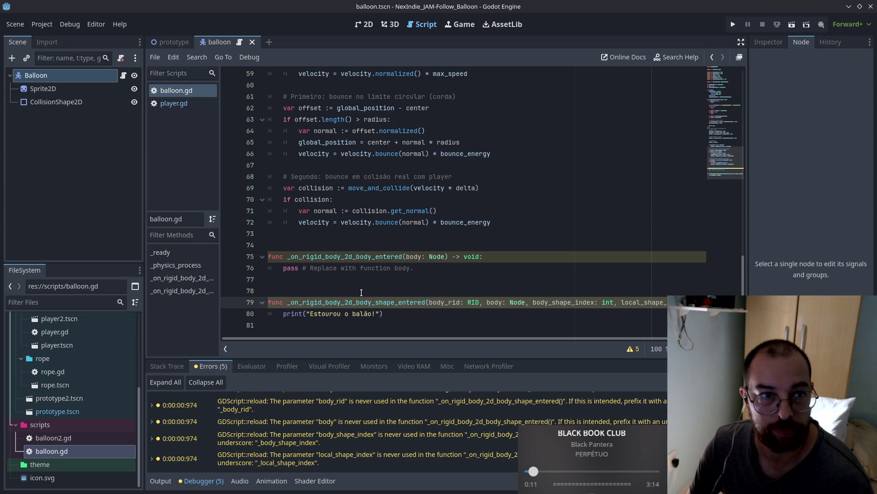
click(177, 44)
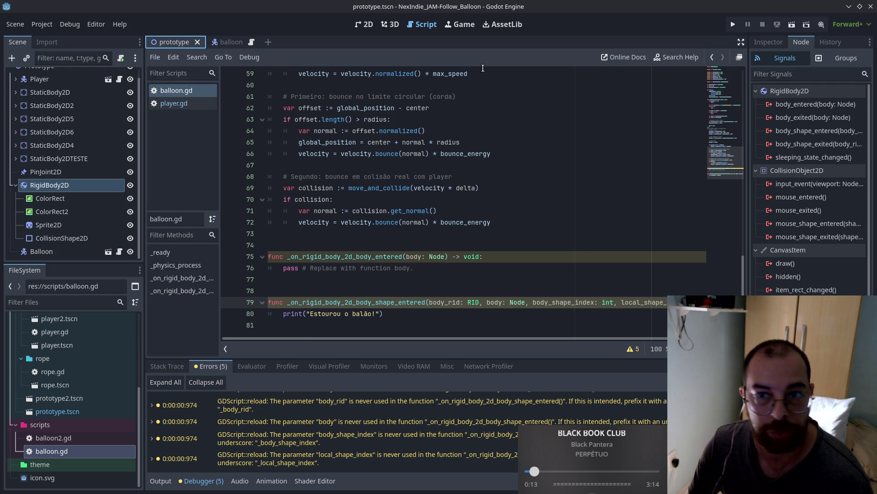
Show the prototype level with player, balloon and platforms in the 2D viewport
click(365, 25)
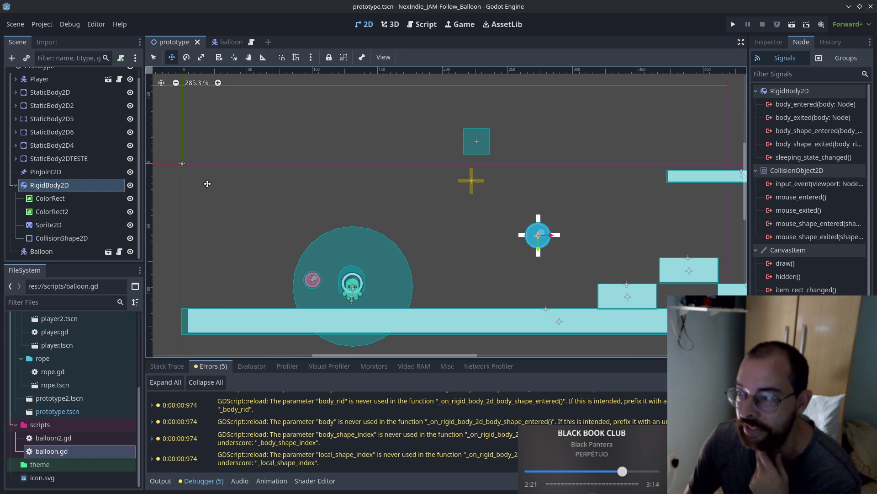
mouse_move(320, 4)
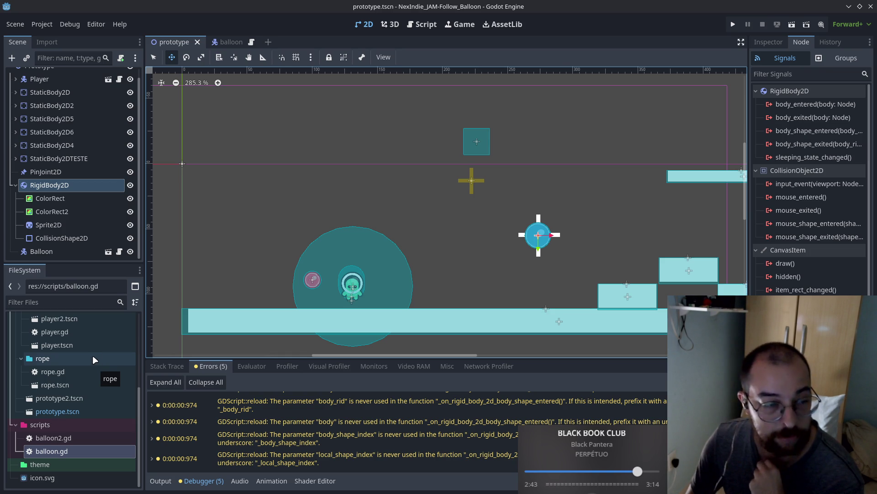
Add an Area2D node under the Prototype root
scroll(49, 178, up, 1)
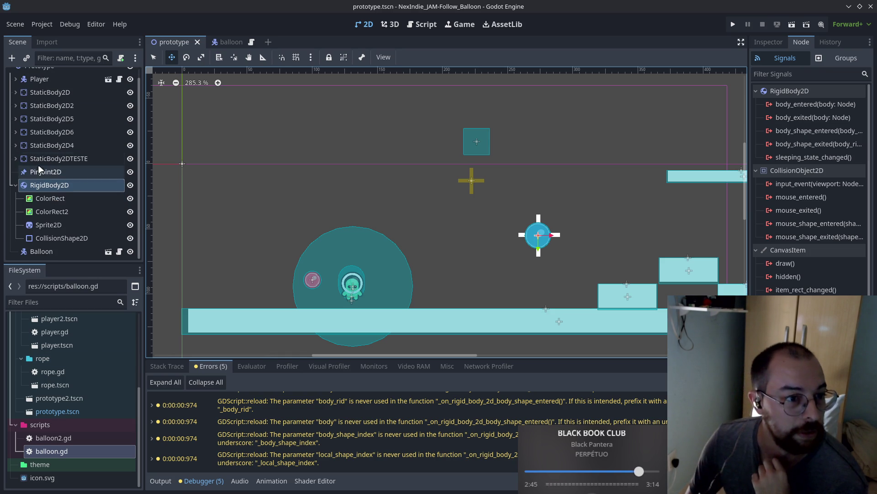
click(16, 194)
click(48, 77)
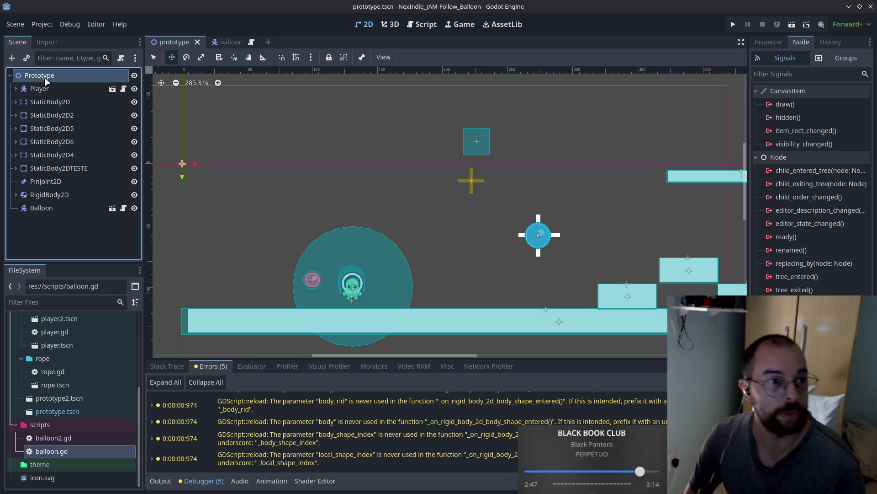
key(ctrl+shift+a)
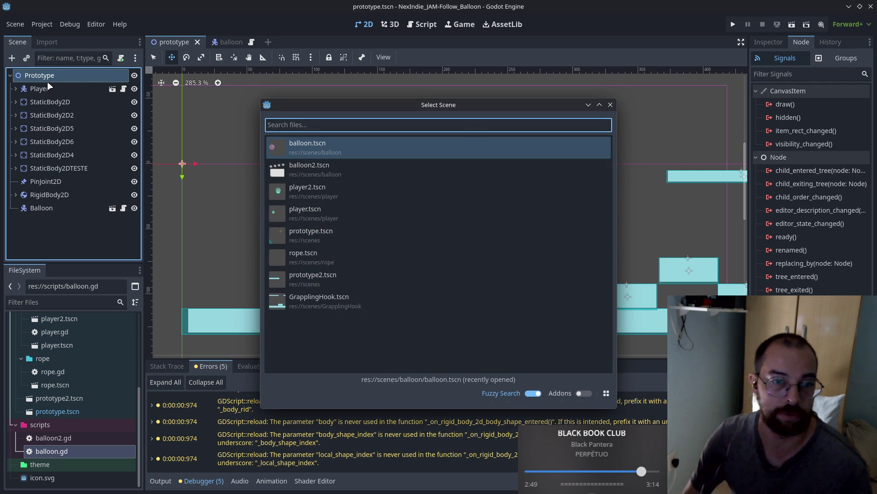
text(co)
key(BackSpace)
key(BackSpace)
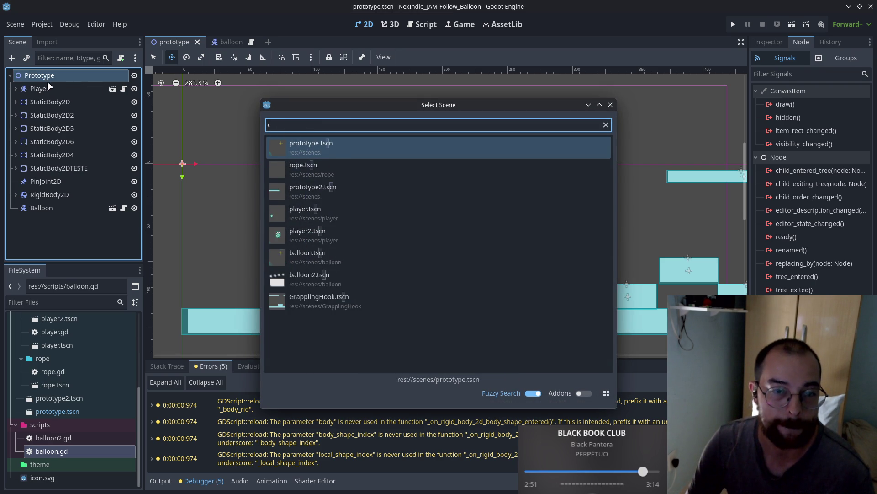
text(are)
key(Escape)
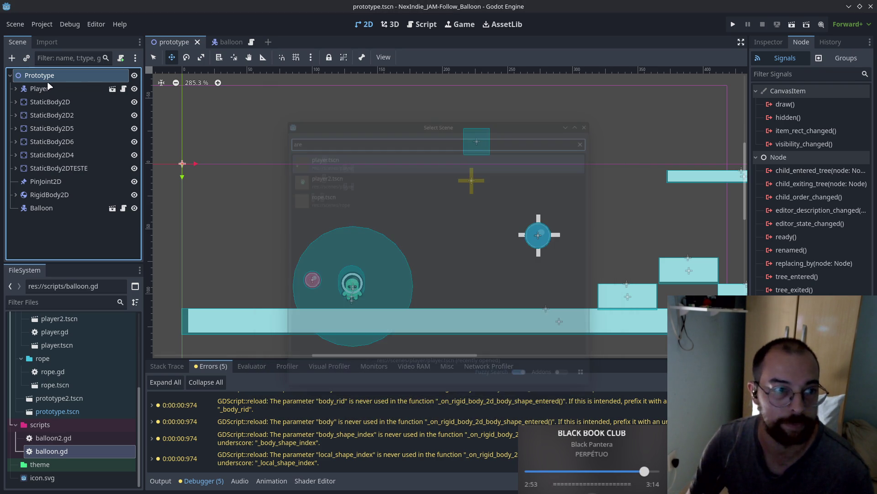
key(ctrl+a)
text(area2d)
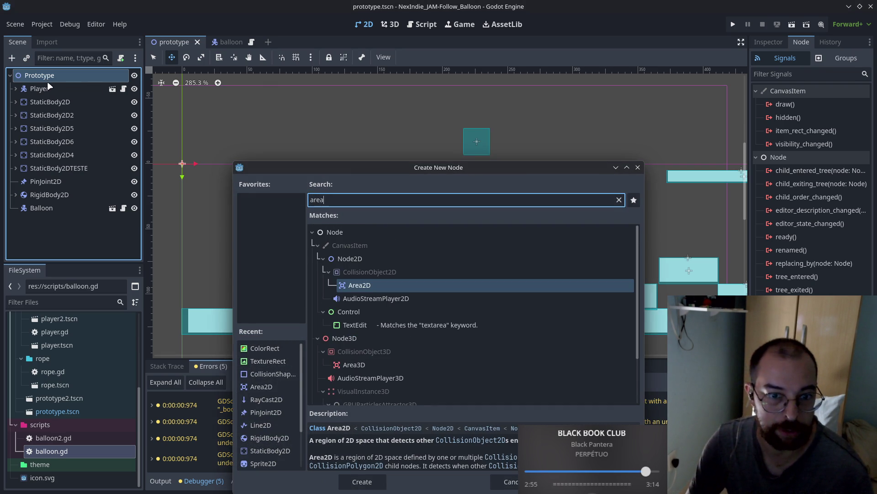
key(Return)
Add a CollisionShape2D child beneath the new Area2D
scroll(268, 167, down, 3)
scroll(235, 170, down, 2)
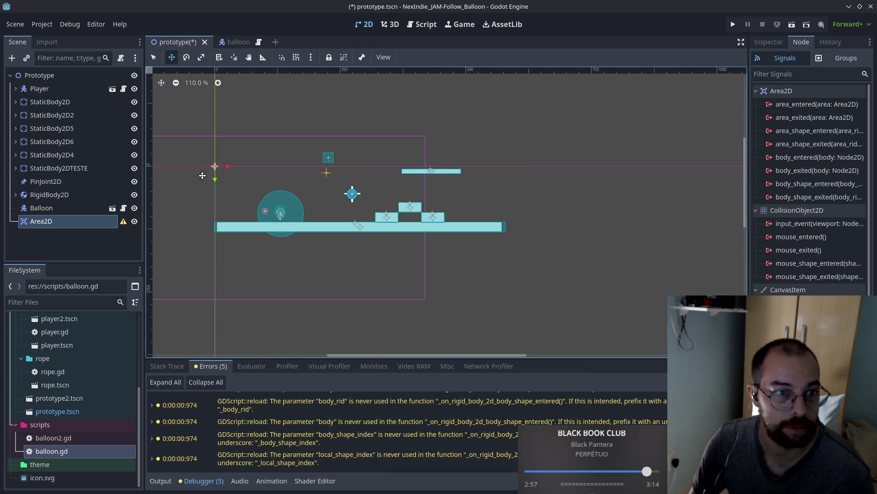
drag(205, 183, 370, 163)
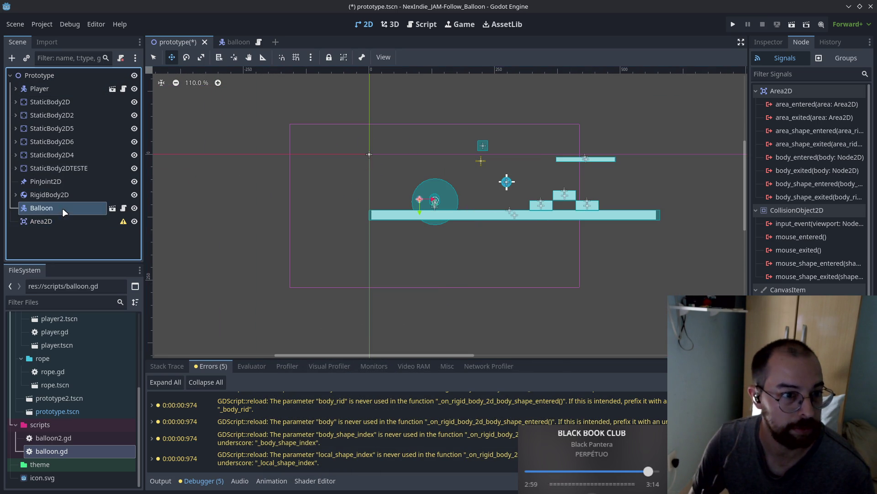
scroll(348, 155, up, 3)
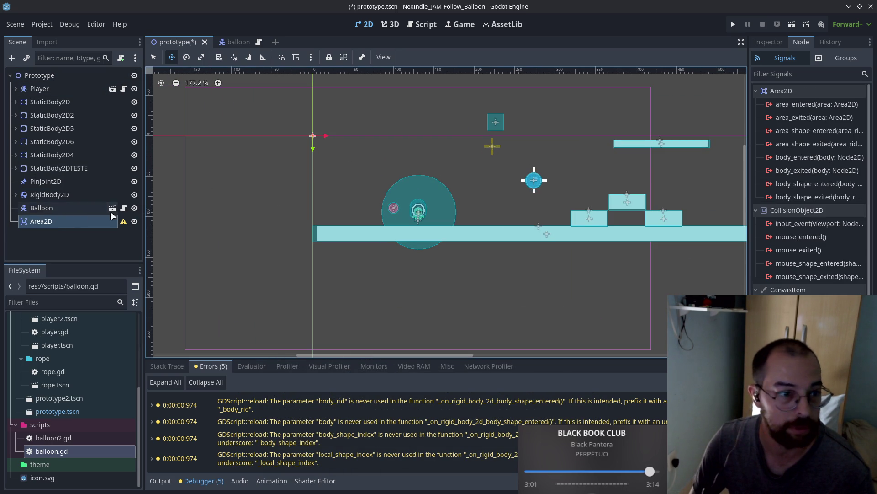
click(75, 221)
key(ctrl+a)
text(co)
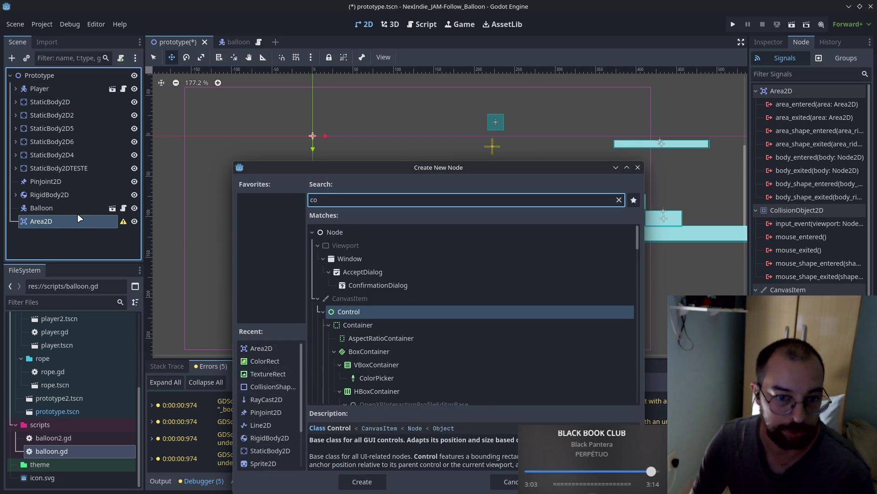
key(BackSpace)
text(l)
key(BackSpace)
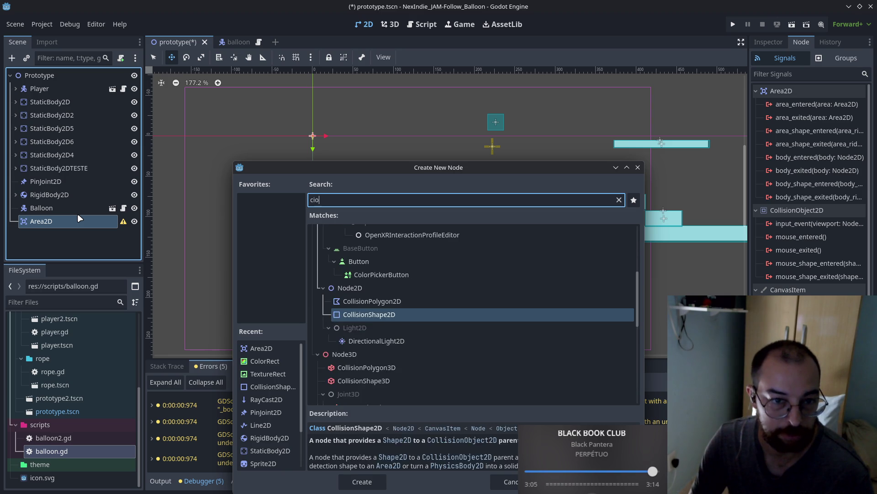
text(ol)
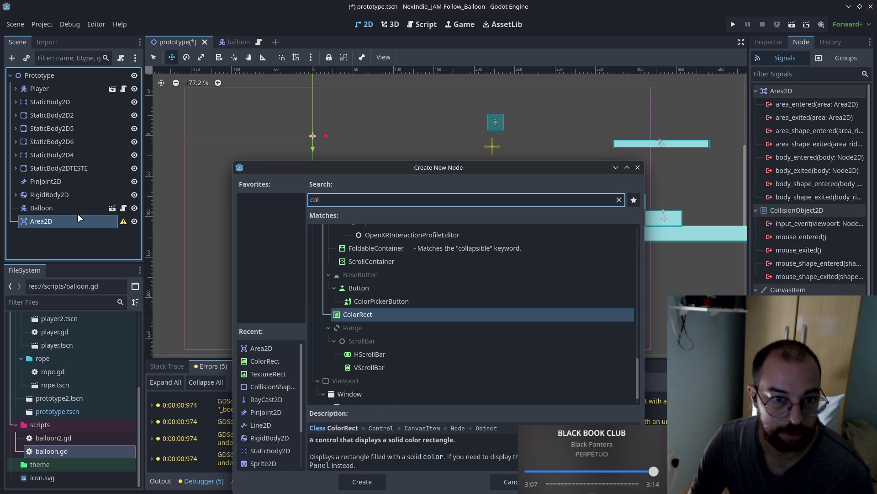
text(l)
key(Return)
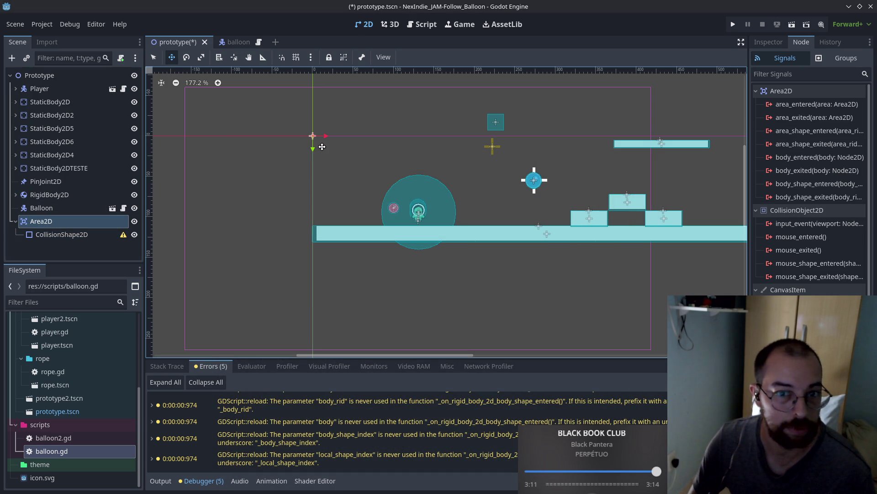
Place the Area2D beside the player, give it a CapsuleShape2D resting on the floor, and save
mouse_move(322, 146)
mouse_down()
mouse_move(523, 222)
mouse_move(503, 208)
mouse_up()
scroll(514, 208, up, 1)
scroll(505, 198, up, 5)
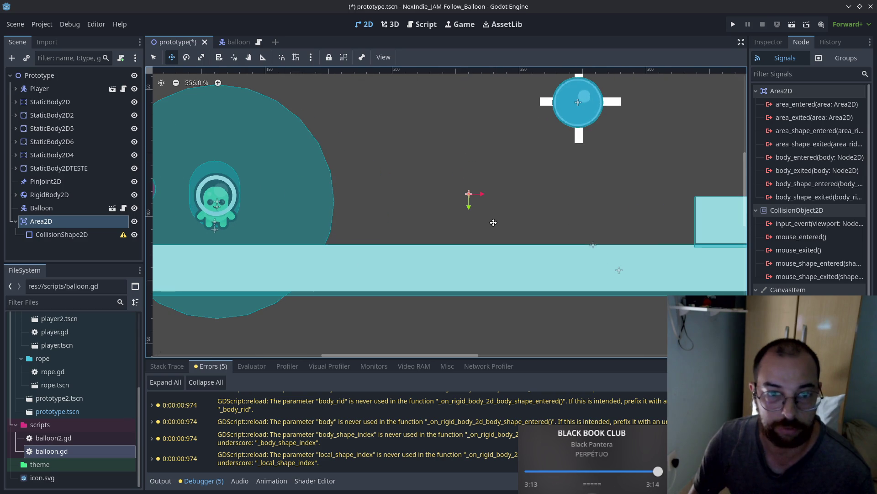
click(470, 196)
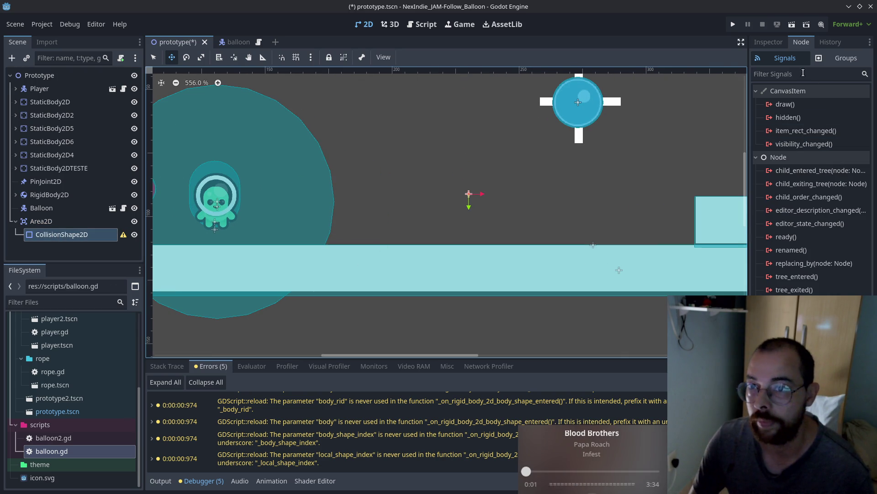
click(774, 43)
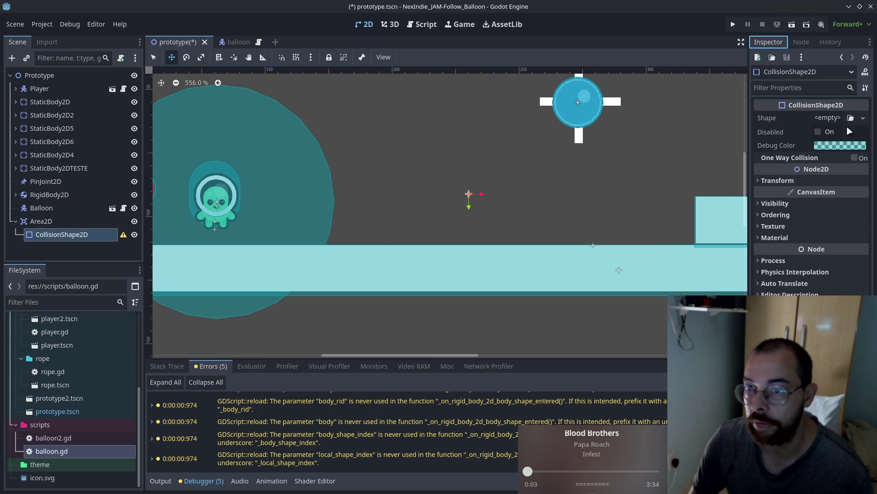
click(863, 118)
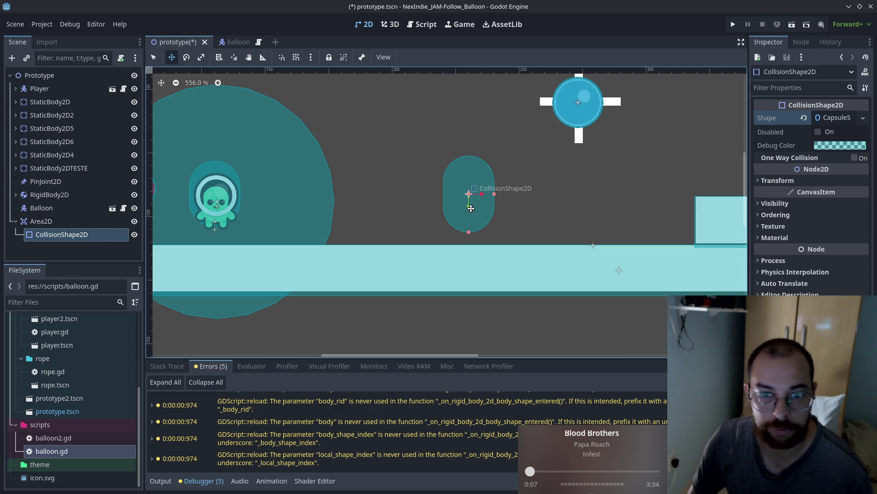
drag(479, 193, 505, 209)
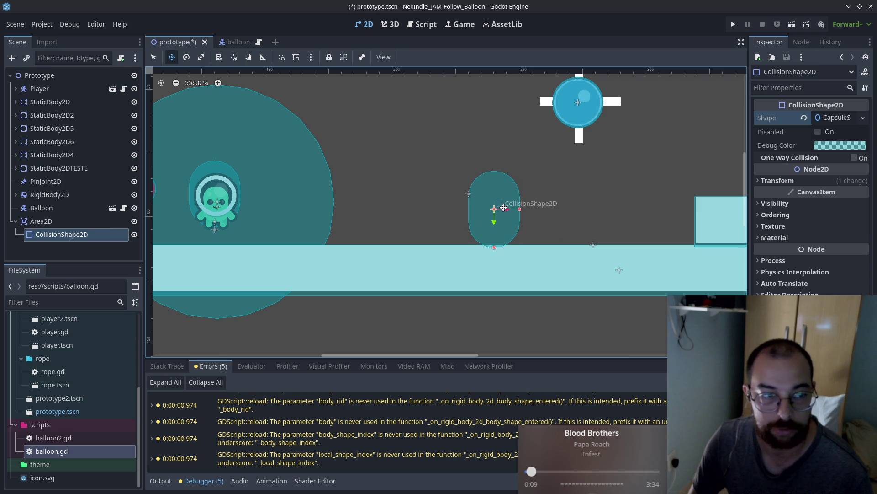
key(ctrl+s)
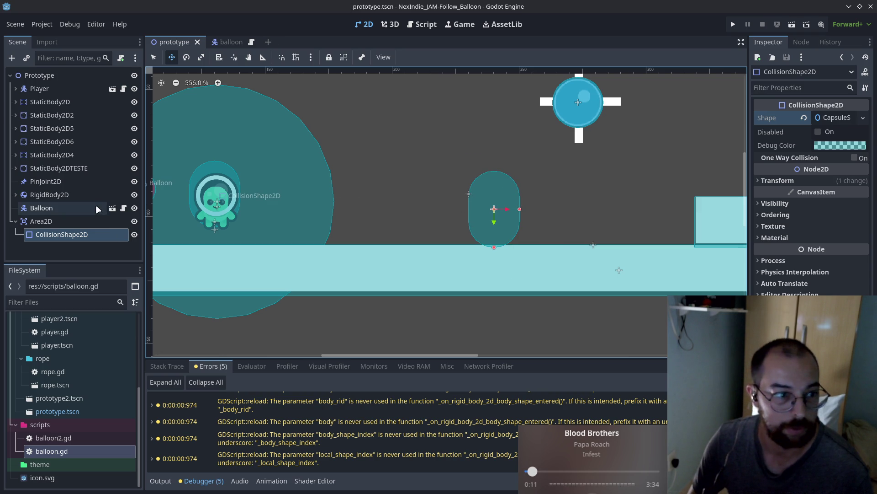
Show the Area2D's signals list and read descriptions of signals like area_entered
click(797, 42)
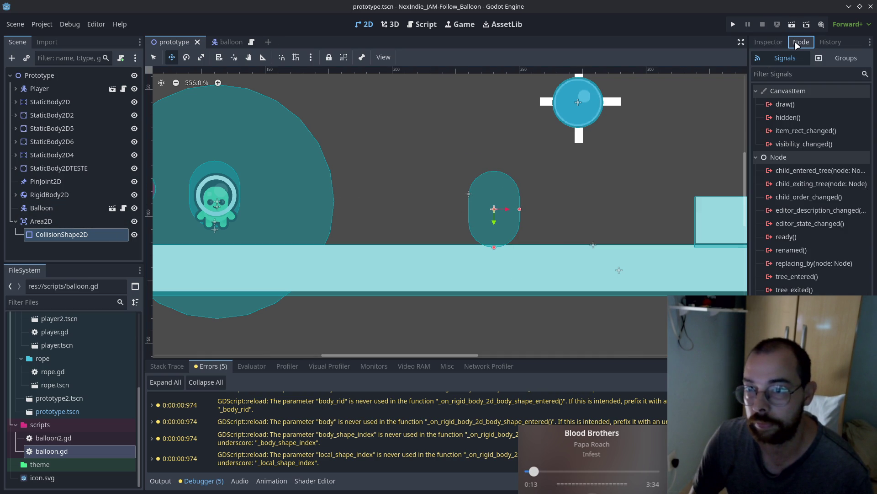
click(772, 44)
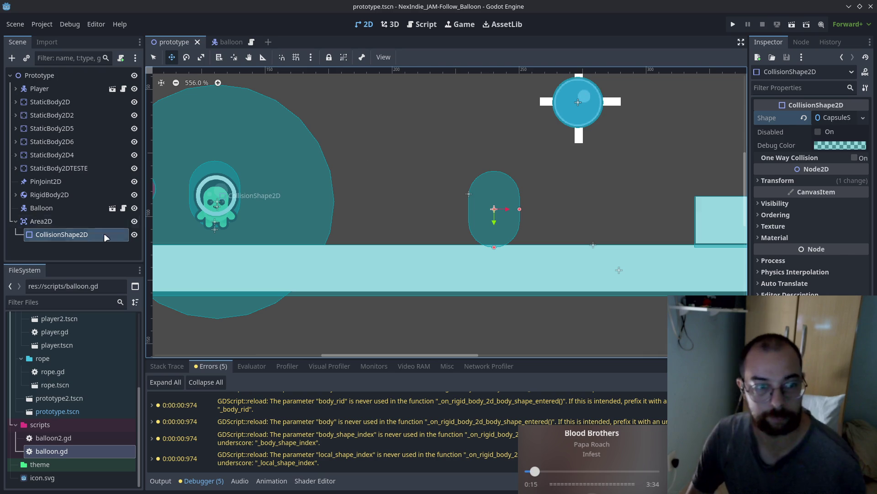
click(56, 220)
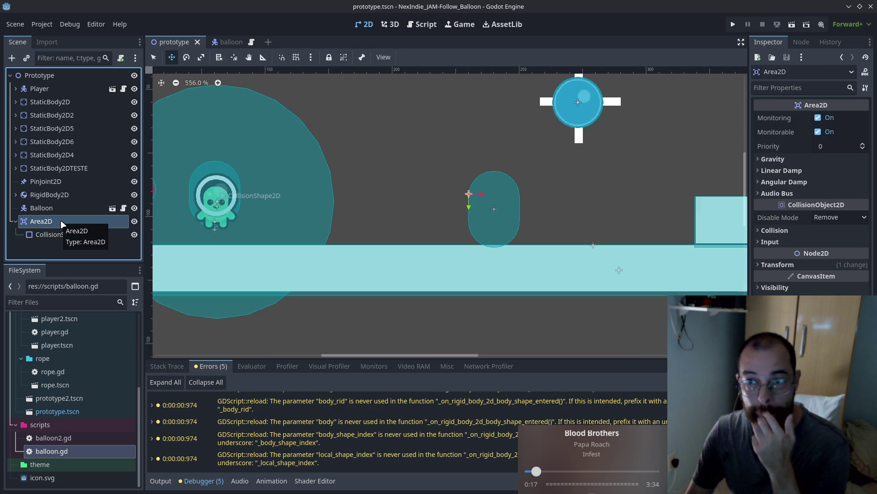
click(801, 42)
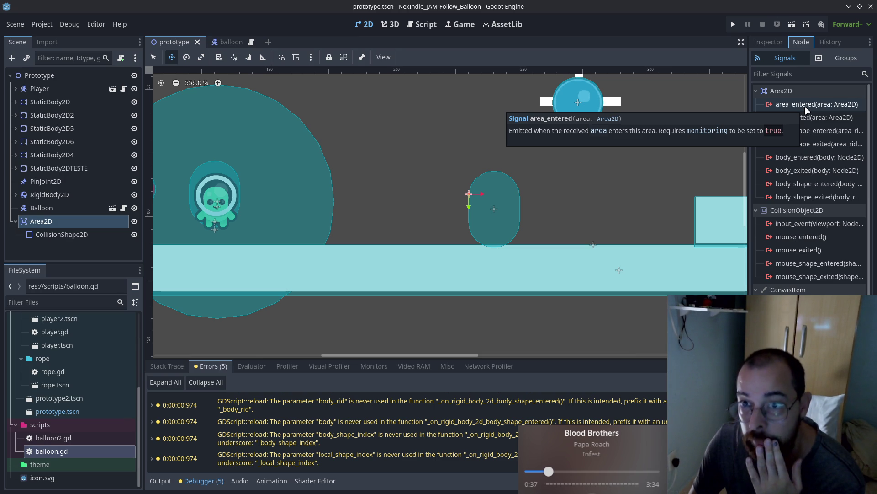
click(768, 43)
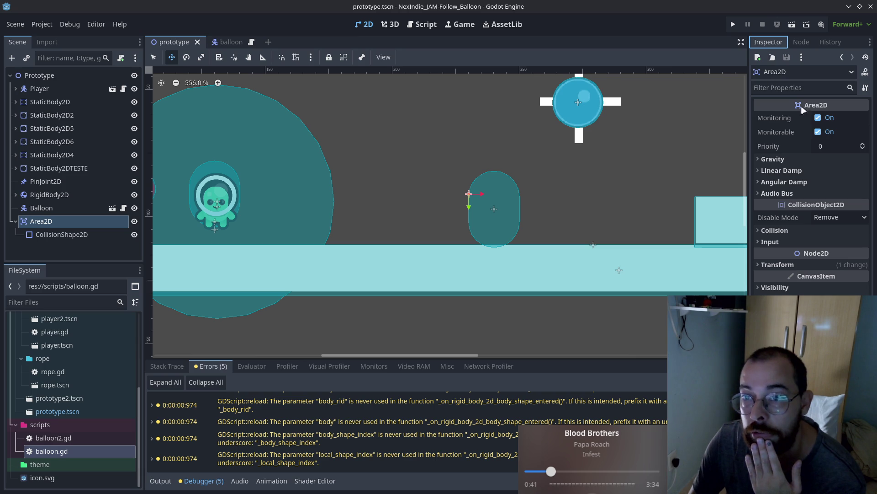
click(800, 42)
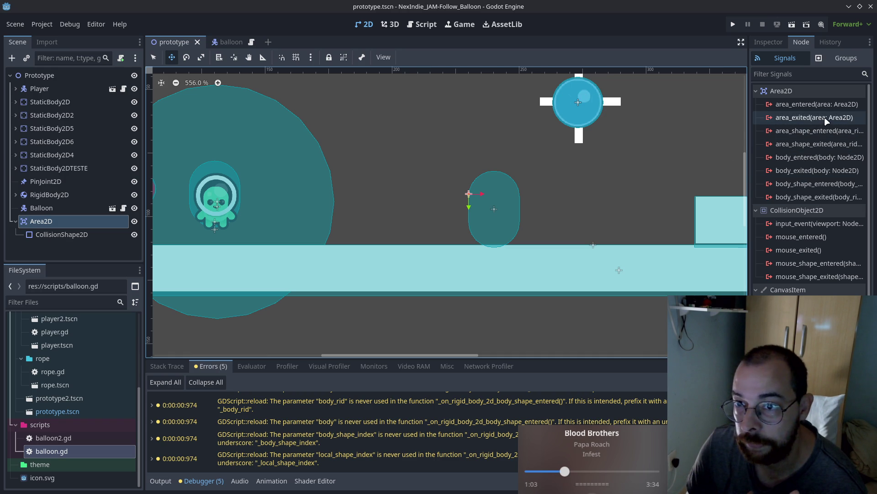
mouse_move(823, 107)
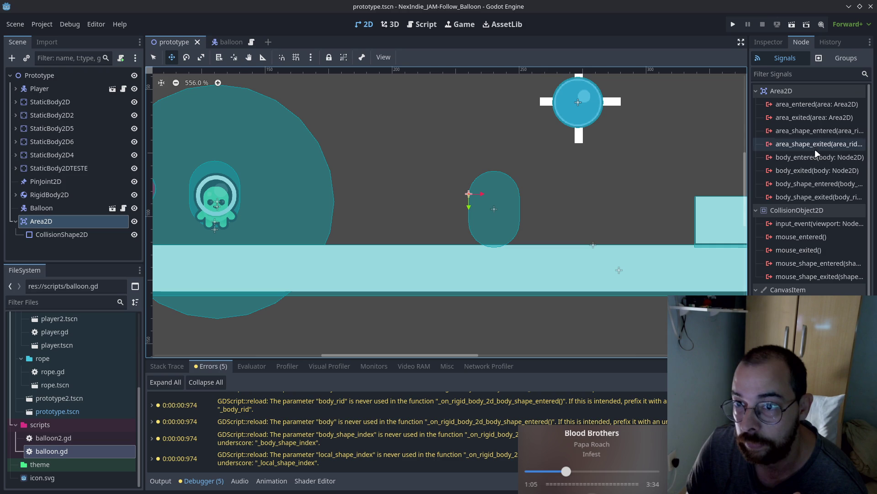
mouse_move(818, 137)
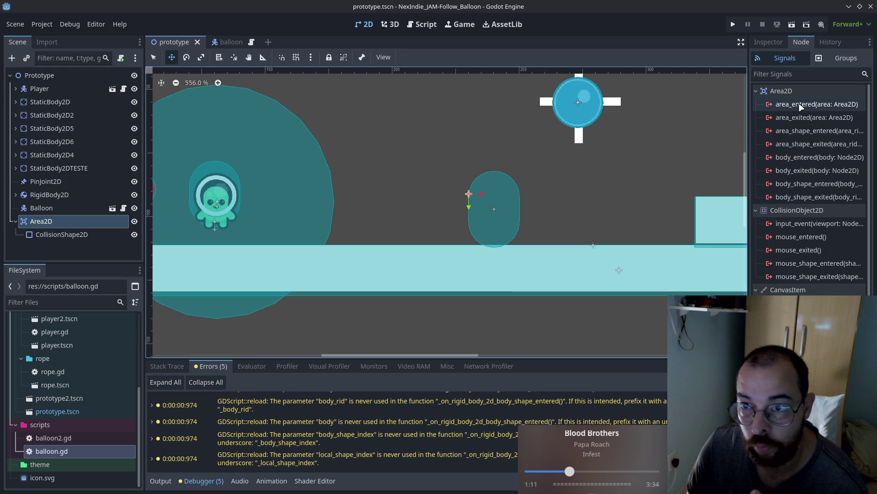
Connect the Area2D's area_entered signal to the Player node
click(800, 106)
right_click(800, 106)
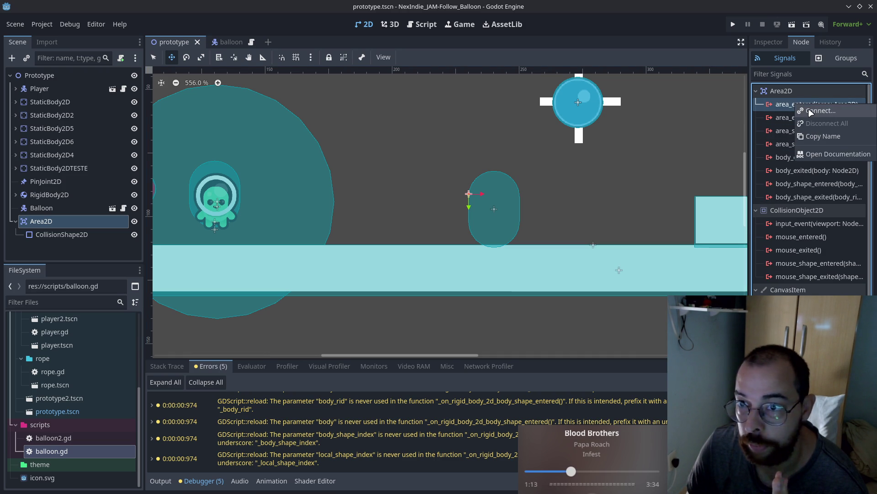
click(813, 112)
scroll(457, 266, up, 4)
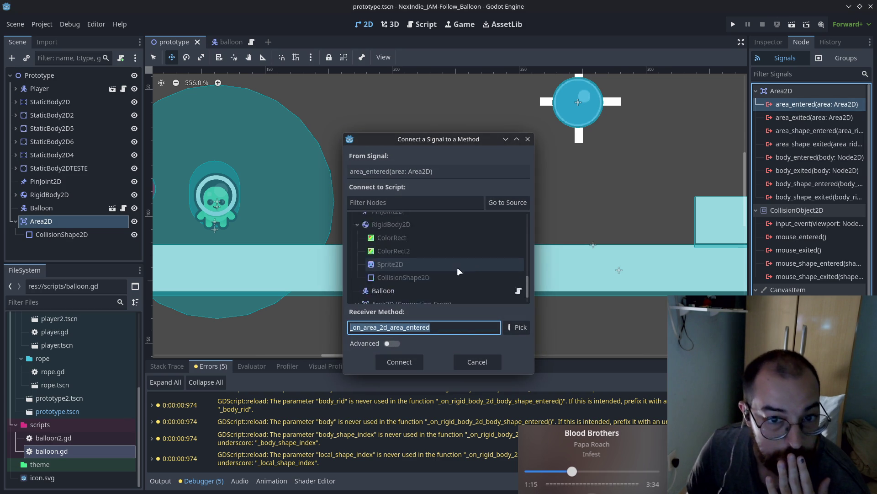
scroll(466, 240, up, 5)
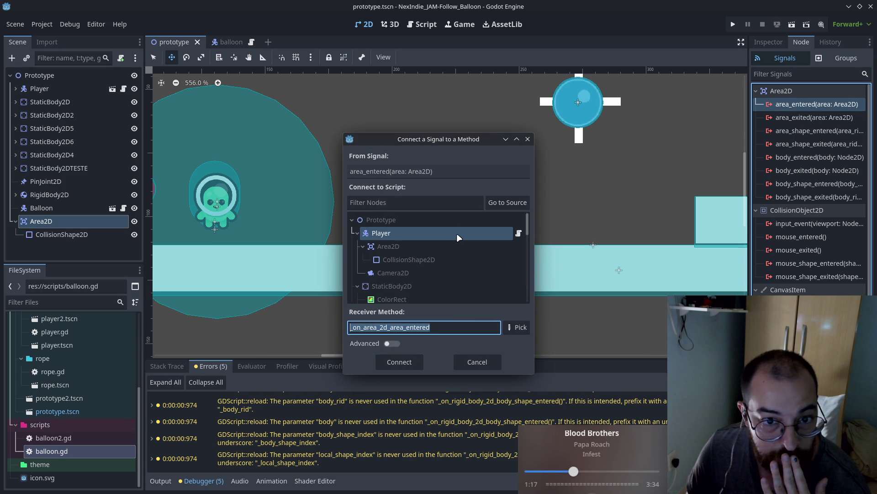
click(461, 233)
click(412, 362)
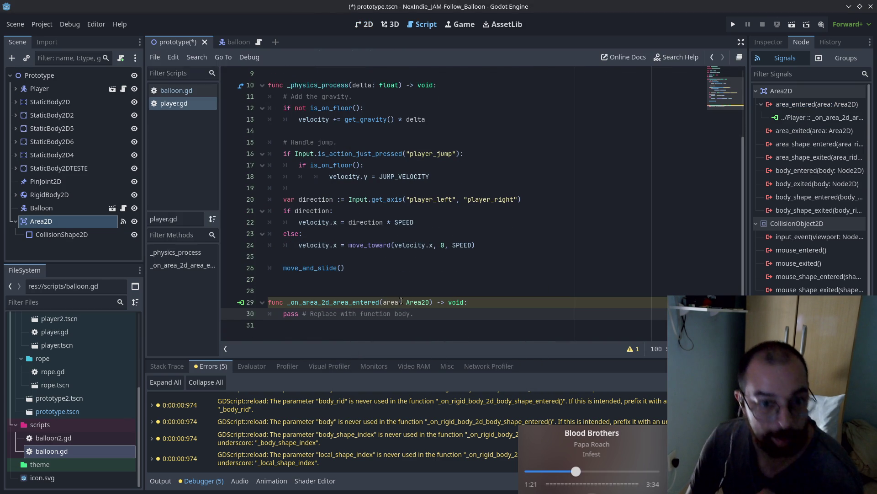
Replace the handler's pass with print("Escostei!"), save player.gd, and run the game
key(shift+Home)
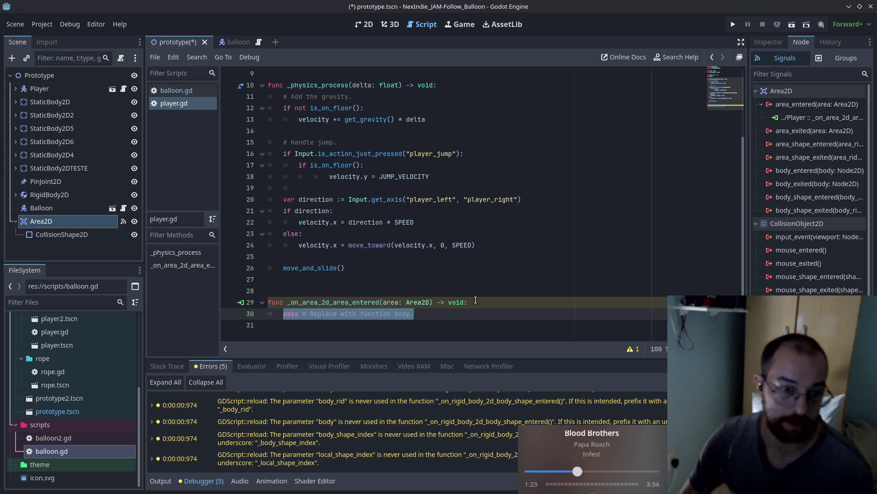
text(@)
key(BackSpace)
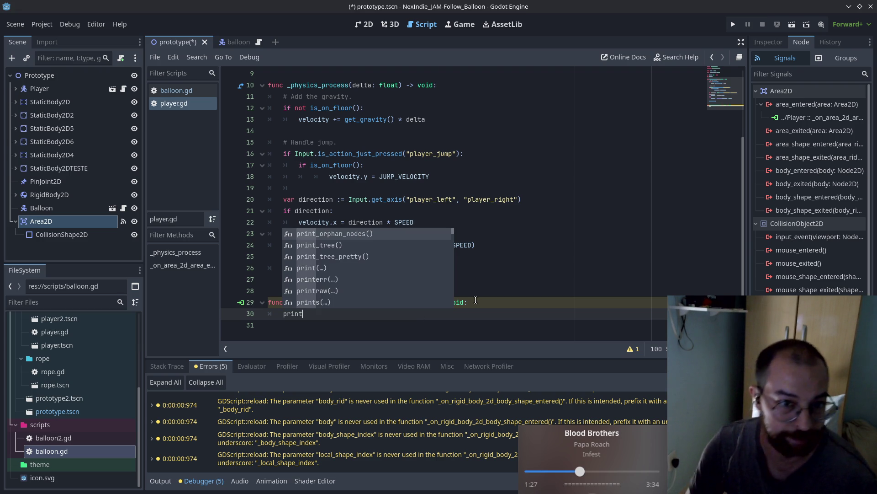
key(Down)
key(Down)
key(Down)
key(Return)
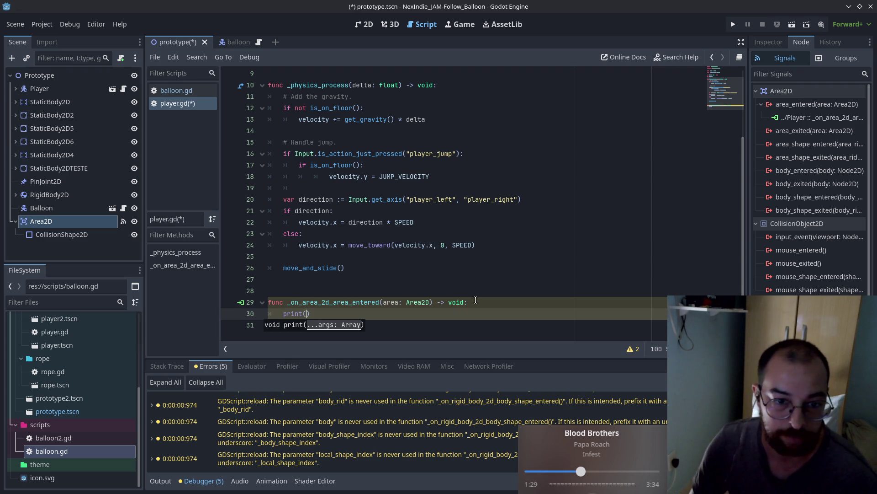
text(Escostei!")
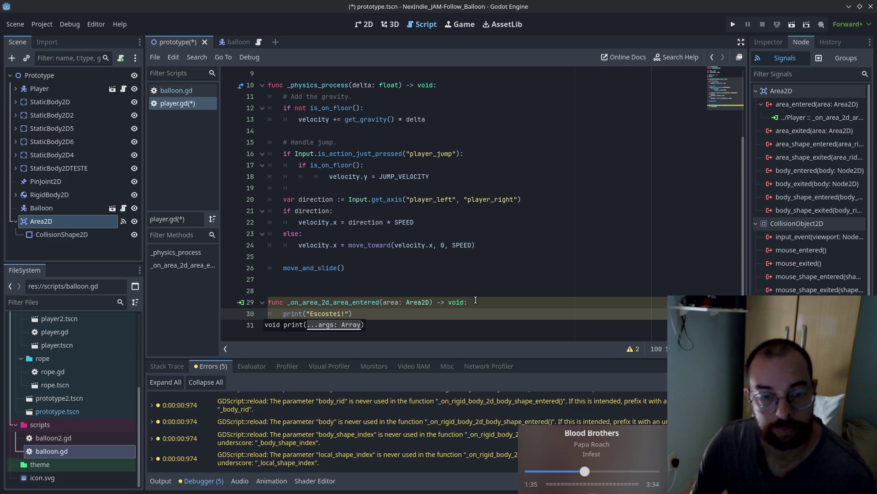
key(ctrl+s)
click(550, 233)
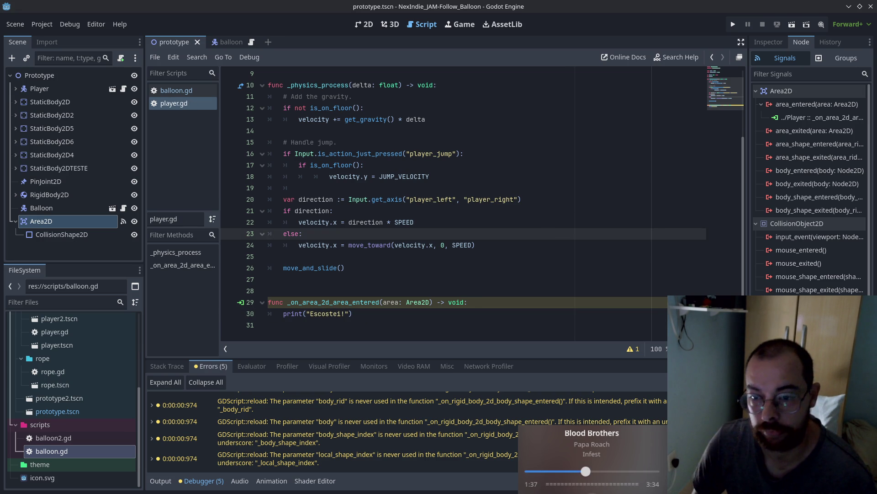
click(733, 24)
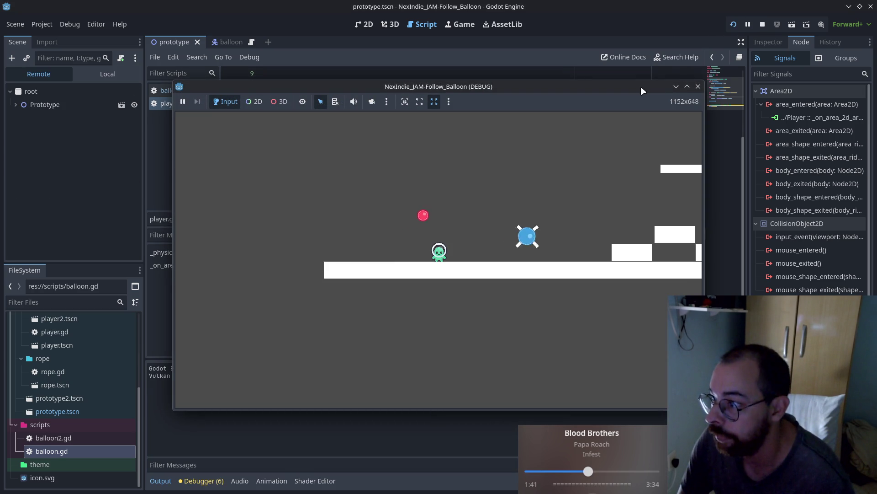
Walk the player back and forth across the area, then close the game and return to 2D view
key(Left)
key(Right)
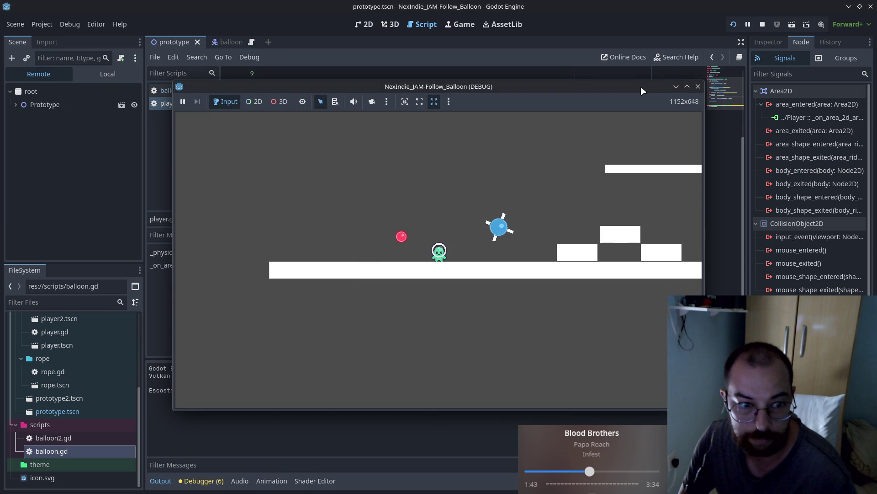
key(Right)
key(Left)
key(Right)
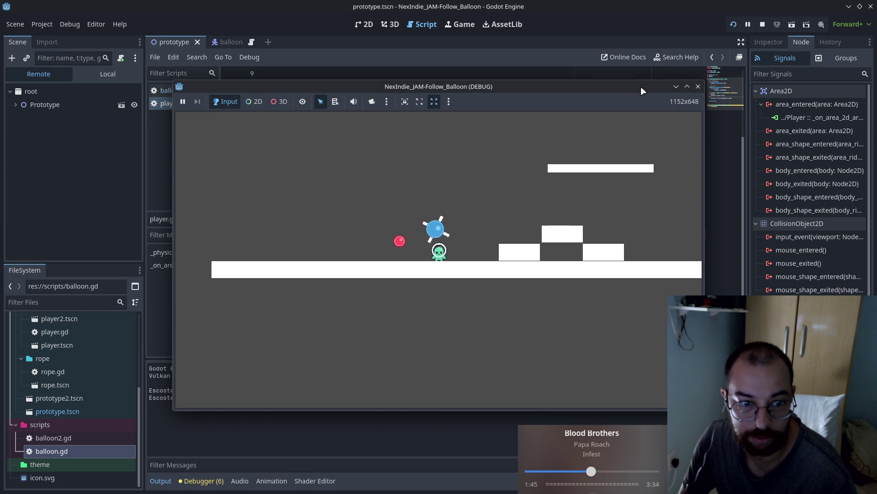
key(Right)
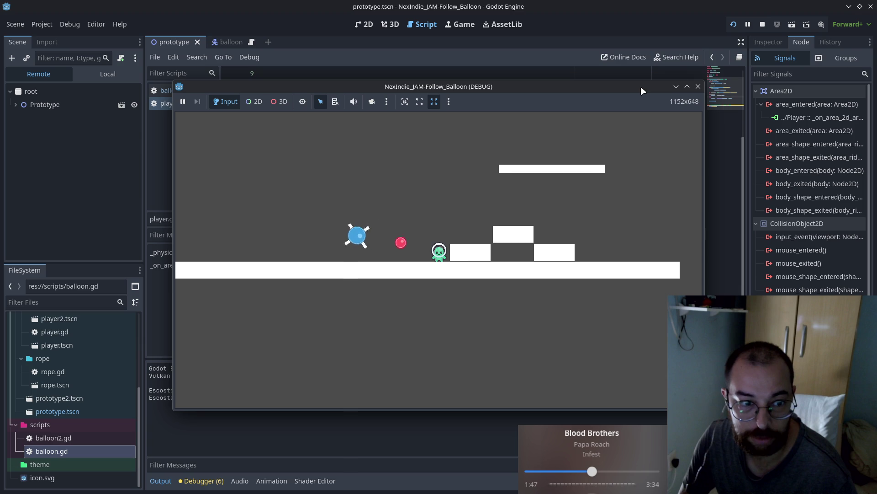
key(Left)
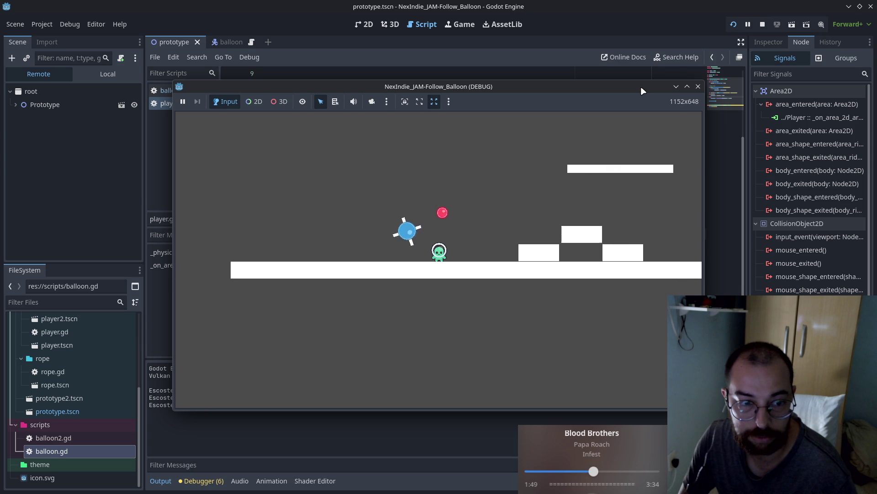
key(Right)
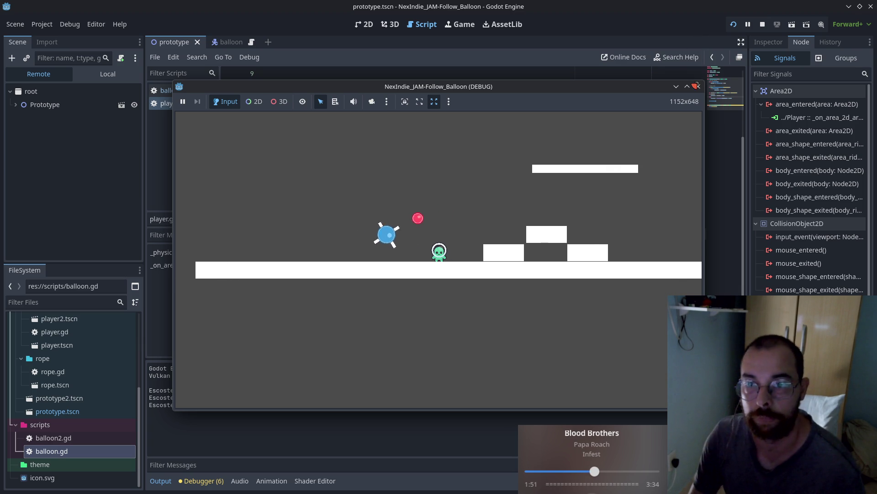
click(697, 86)
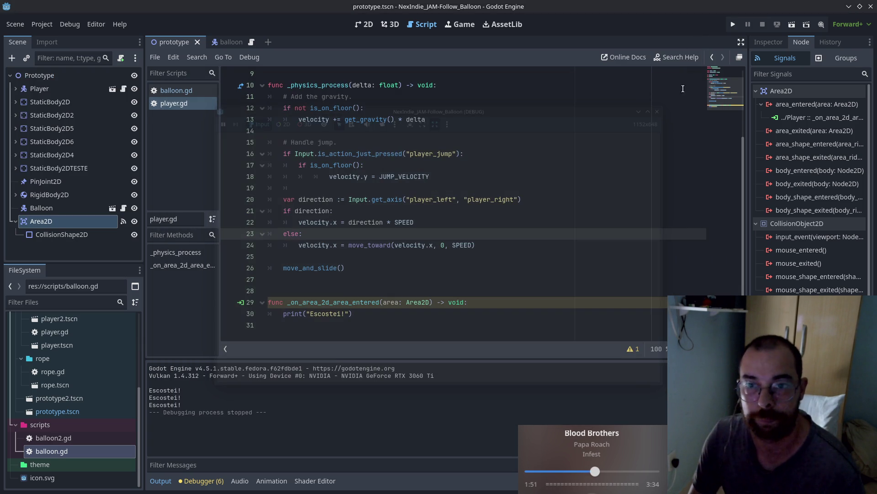
click(370, 28)
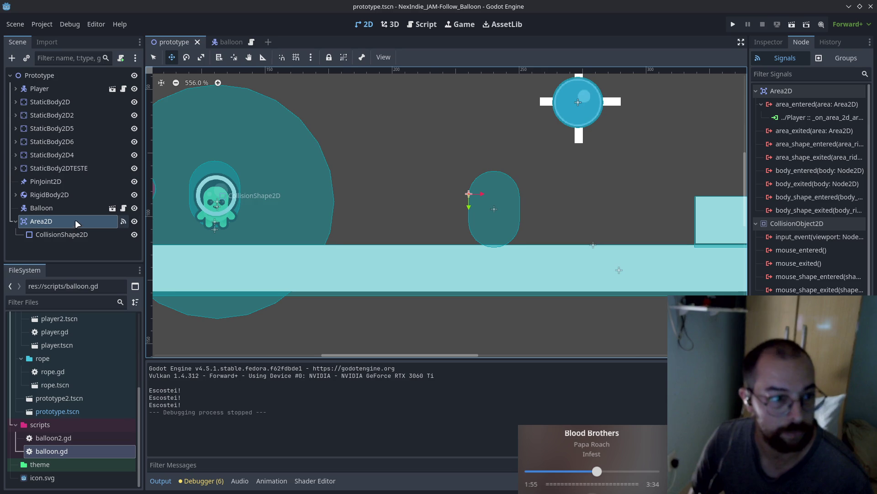
Move PinJoint2D and RigidBody2D higher above the ground and save the scene
scroll(442, 143, down, 5)
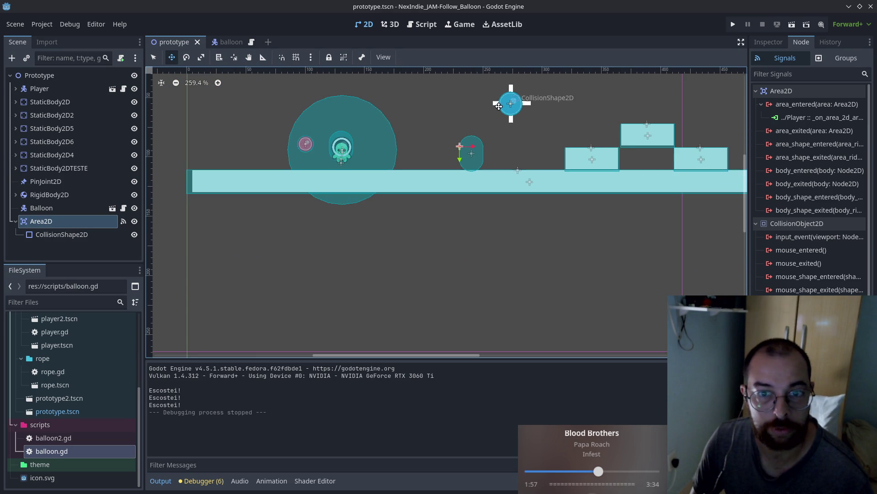
scroll(499, 106, up, 5)
scroll(508, 227, left, 2)
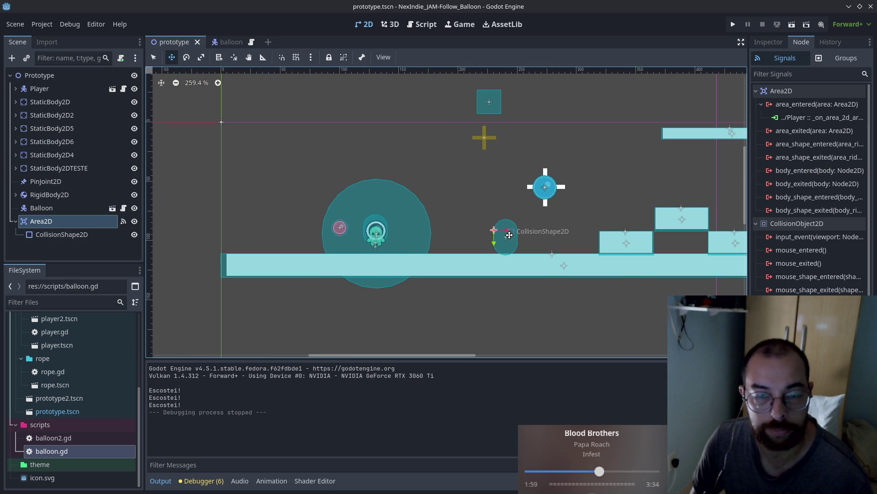
click(69, 169)
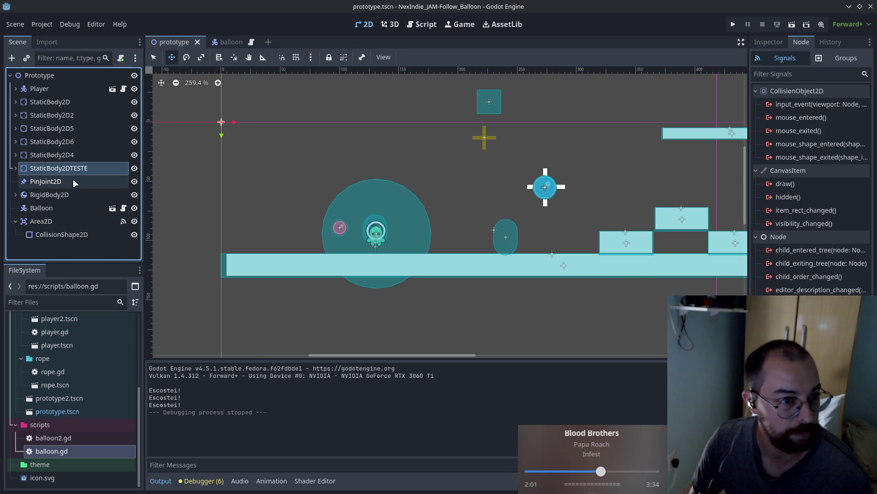
click(73, 181)
shift+click(50, 195)
drag(499, 159, 504, 124)
key(ctrl+s)
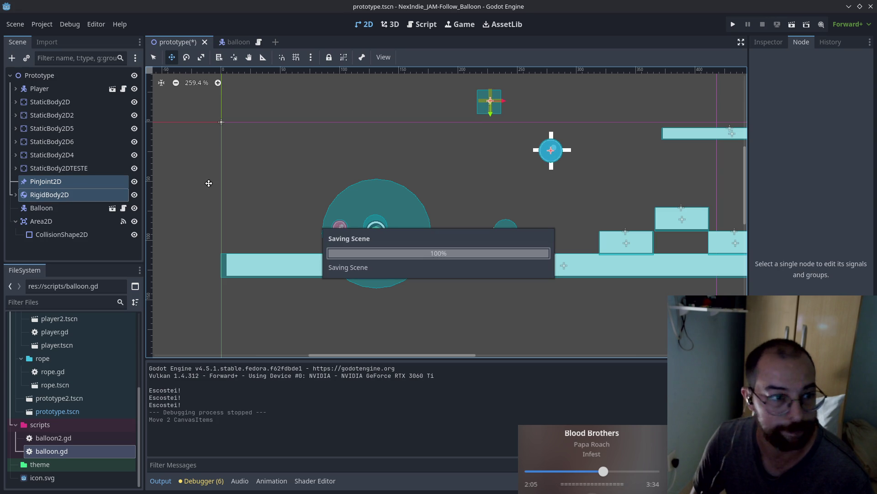
Test-run the game to check the raised balloon, then close it
key(F5)
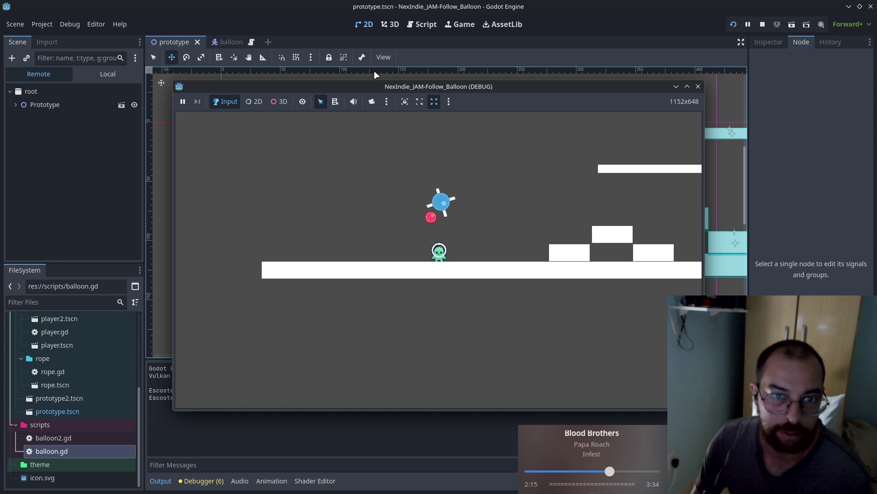
drag(374, 87, 423, 61)
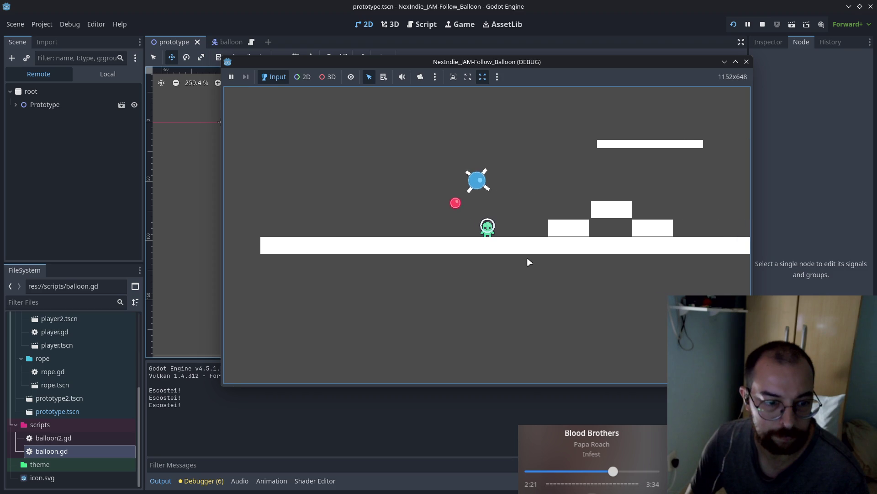
click(746, 62)
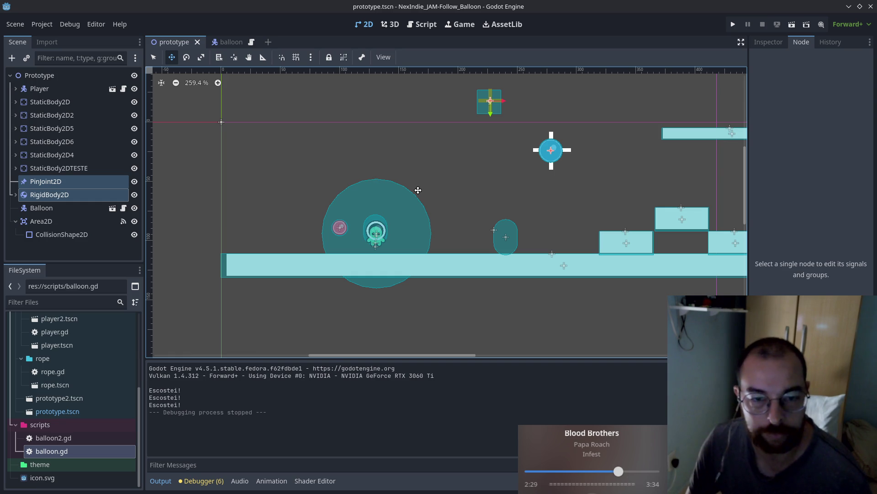
Disconnect the Area2D's area_entered signal from the Player
click(76, 222)
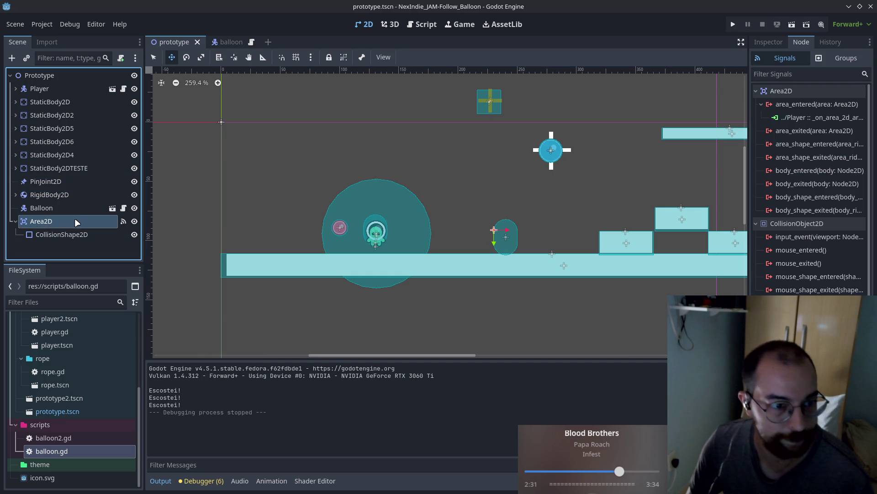
right_click(812, 119)
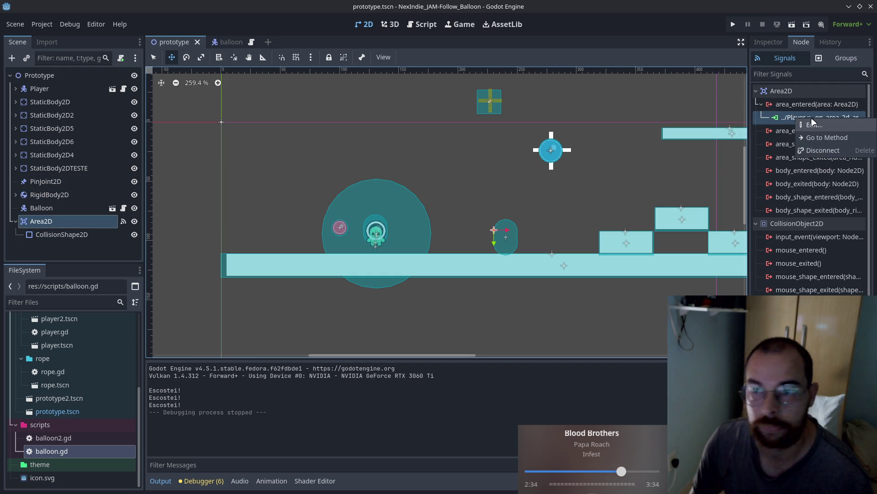
click(822, 150)
Delete _on_area_2d_area_entered from player.gd, save, and return to the 2D view
click(423, 25)
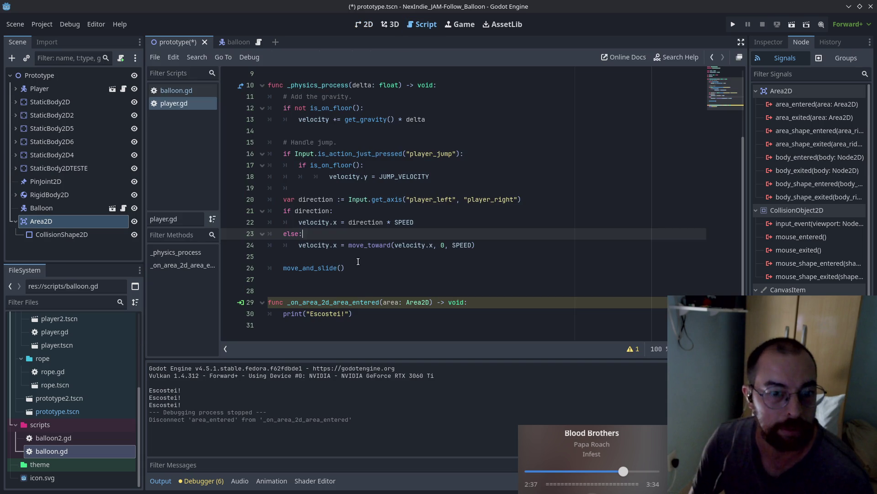
drag(353, 327, 255, 298)
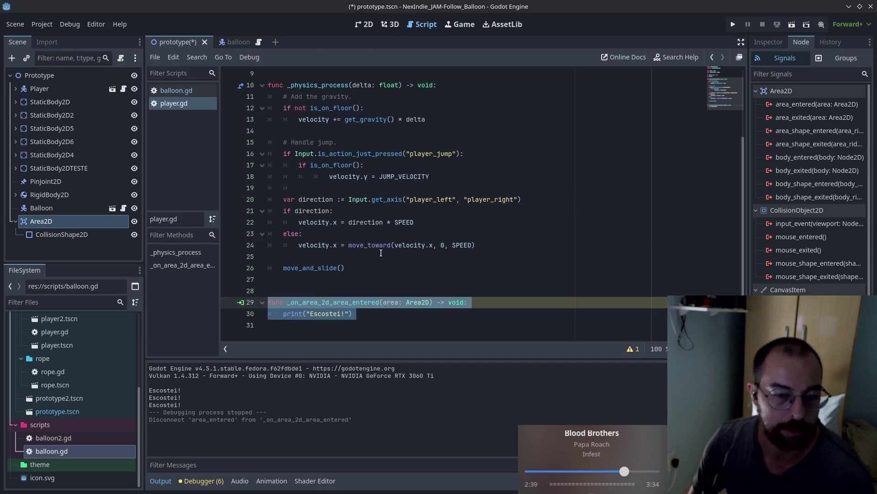
key(Right)
key(shift+Up)
key(shift+Up)
key(shift+Up)
key(BackSpace)
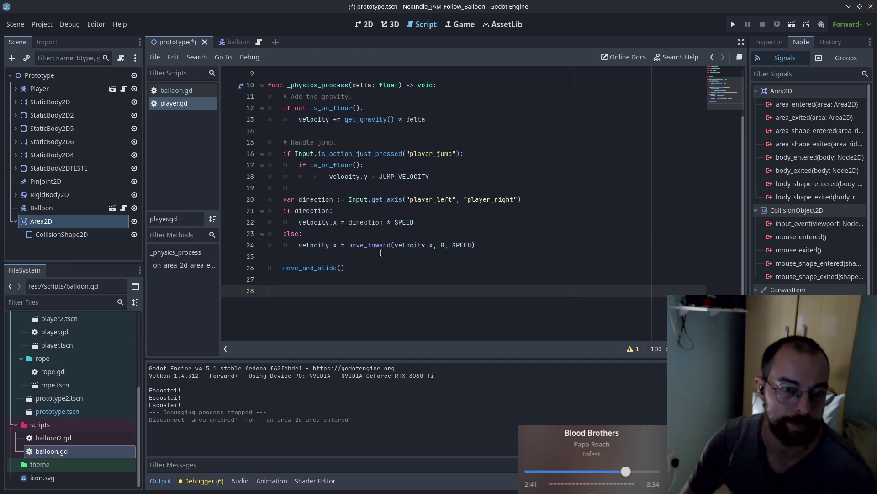
key(BackSpace)
key(ctrl+s)
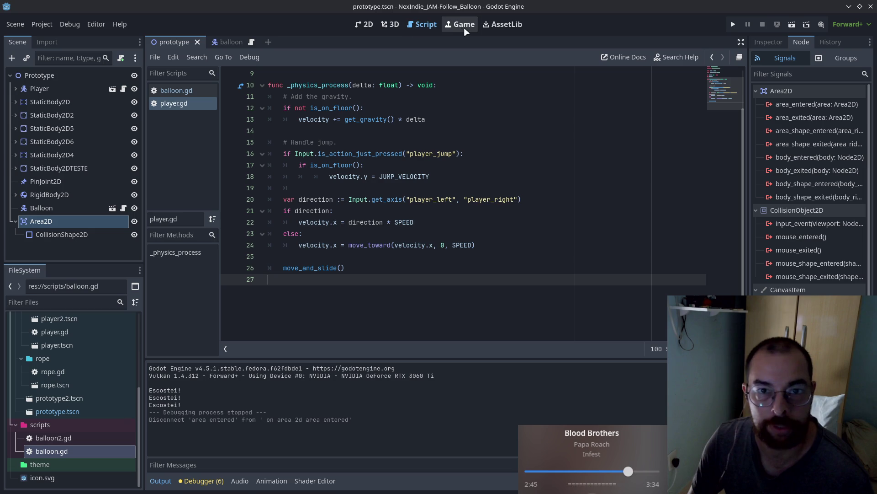
click(366, 28)
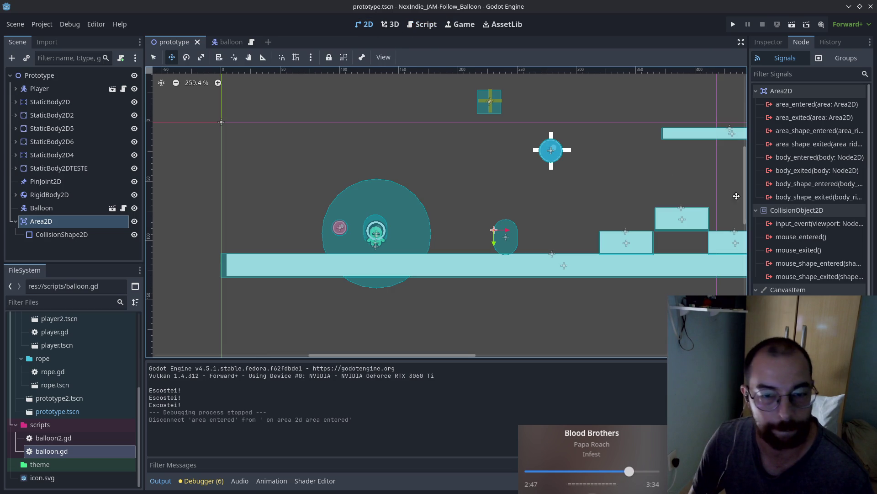
Connect the Area2D's area_entered signal to the Balloon node in the Connect dialog
click(810, 105)
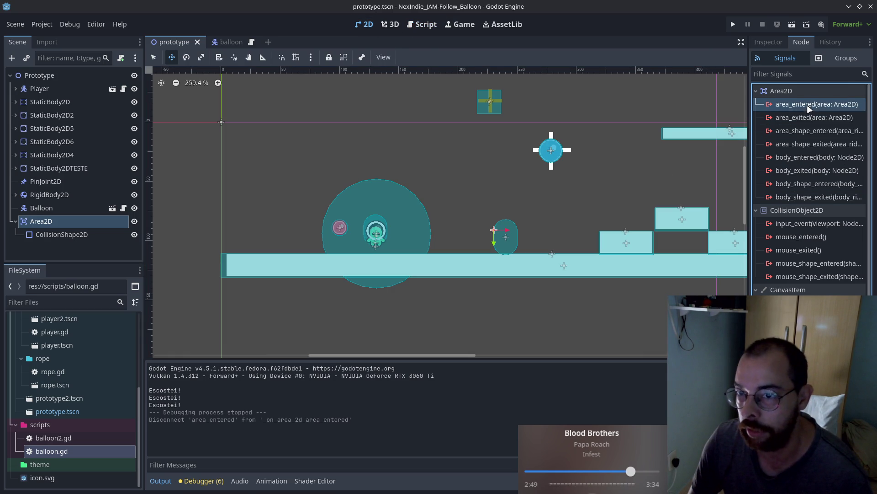
right_click(810, 106)
click(818, 111)
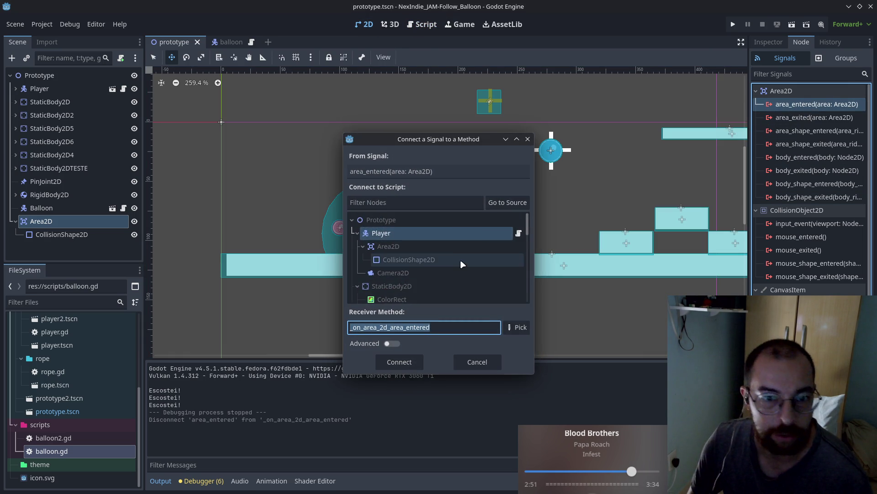
scroll(460, 260, down, 5)
scroll(464, 256, down, 4)
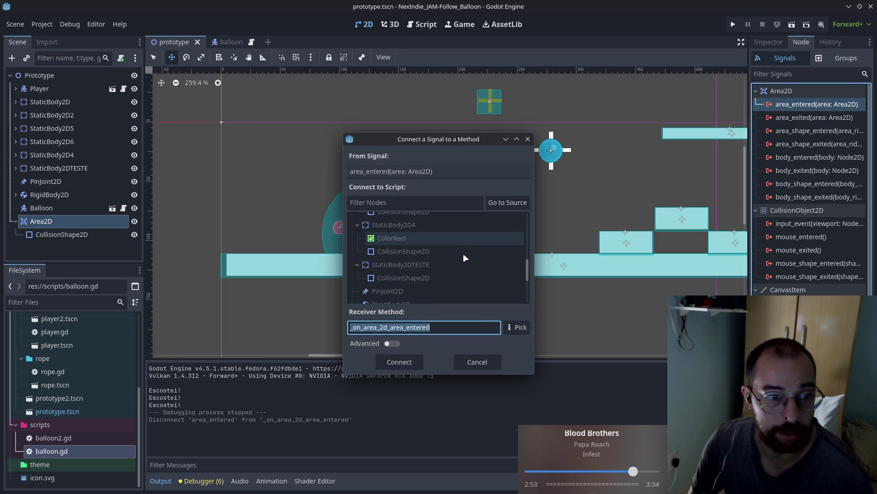
scroll(471, 251, down, 2)
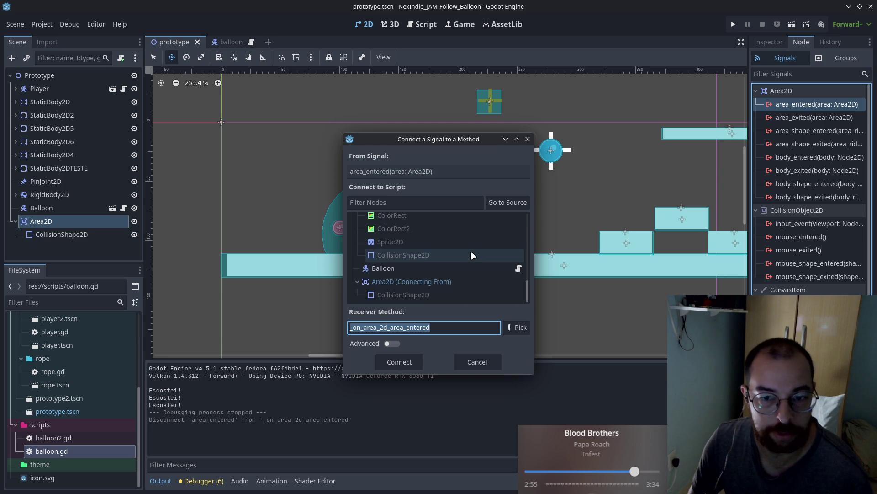
click(418, 268)
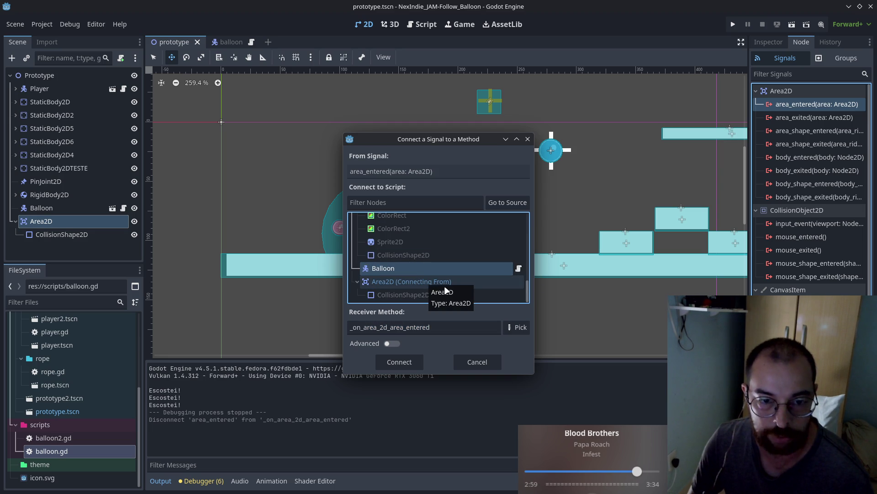
click(398, 361)
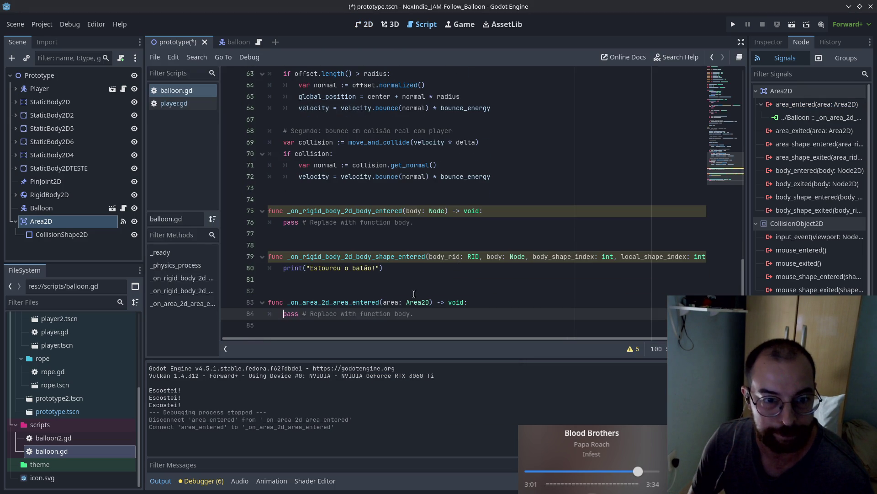
Move the "Estourou o balão!" print line into _on_area_2d_area_entered
click(389, 268)
key(alt+Down)
key(alt+Down)
key(alt+Down)
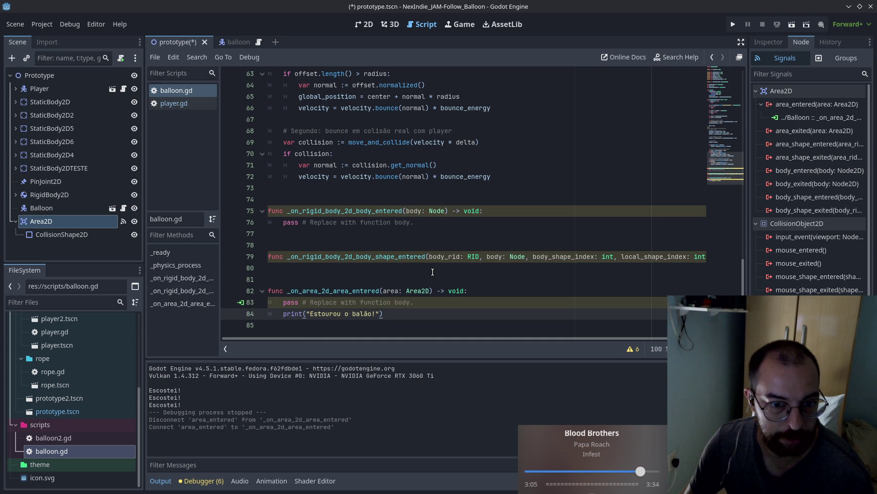
key(Up)
key(alt+Up)
key(alt+Up)
key(alt+Up)
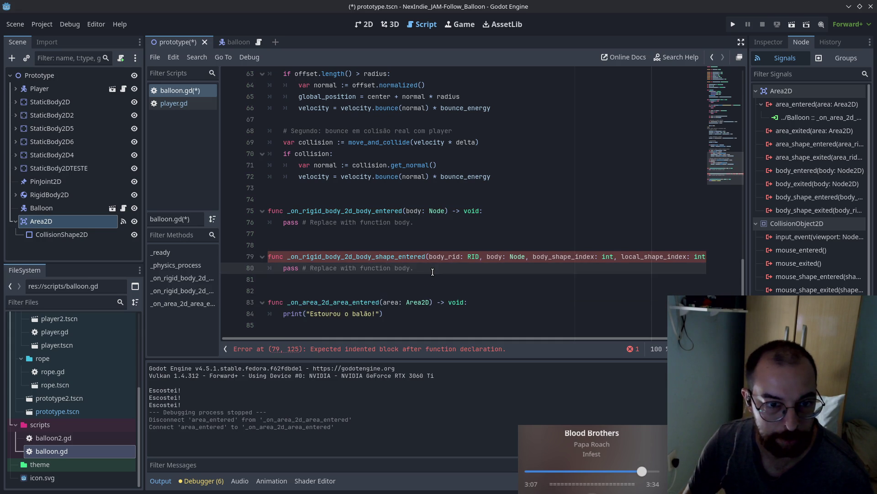
Delete the body_entered and body_shape_entered handlers, save balloon.gd, and briefly test-run the game
drag(472, 222, 259, 203)
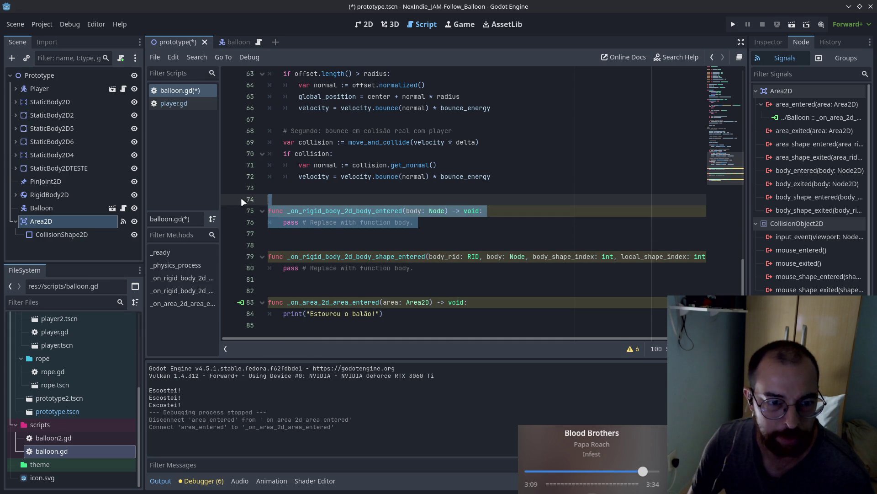
key(ctrl+shift+k)
key(Down)
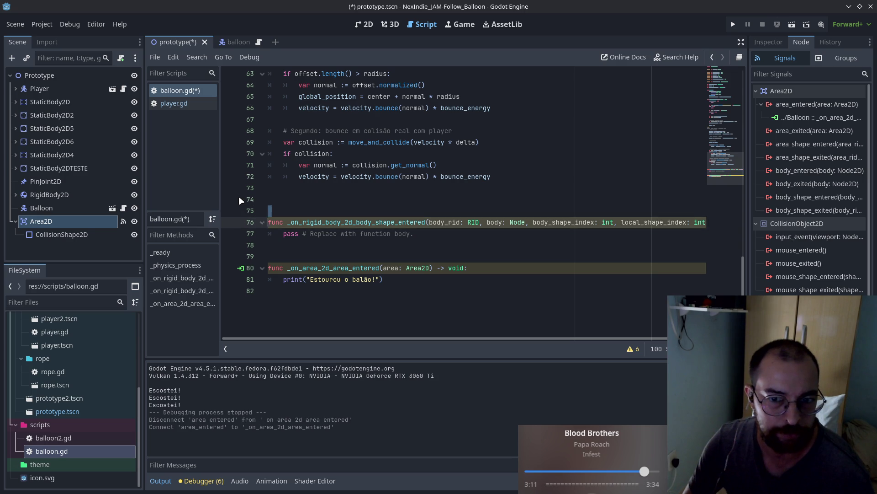
key(shift+Down)
key(shift+Down)
key(shift+Down)
key(Delete)
key(ctrl+s)
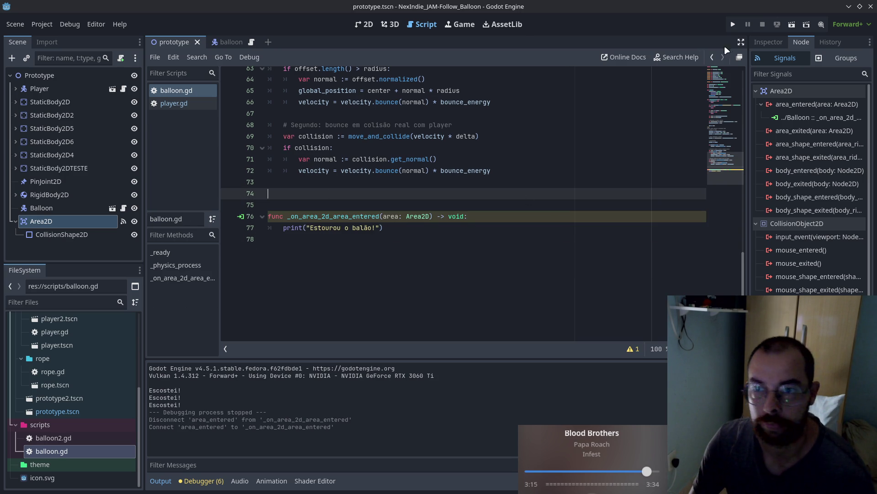
click(730, 24)
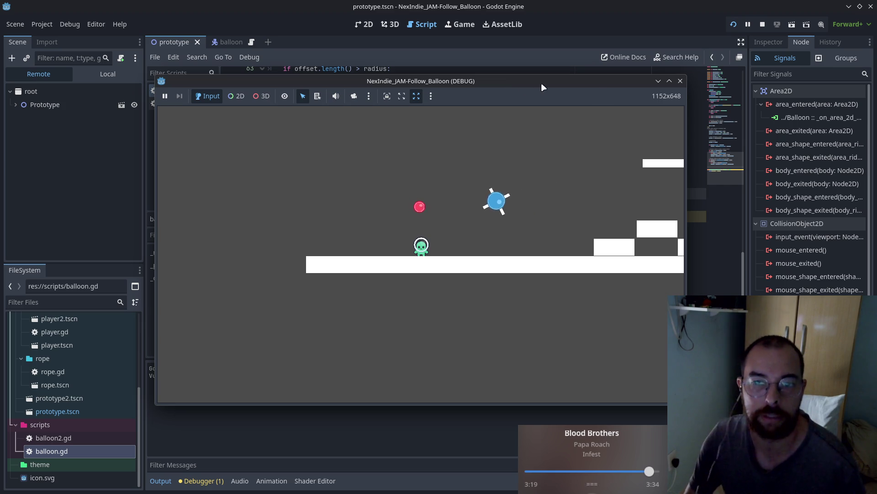
click(681, 81)
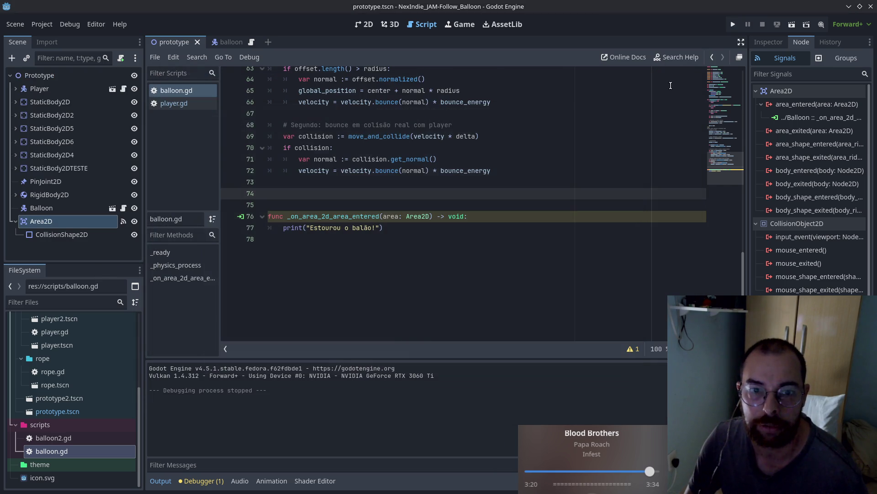
Change the print text to "Balão: Estourou o balão!" and save balloon.gd
click(313, 227)
text(Ba)
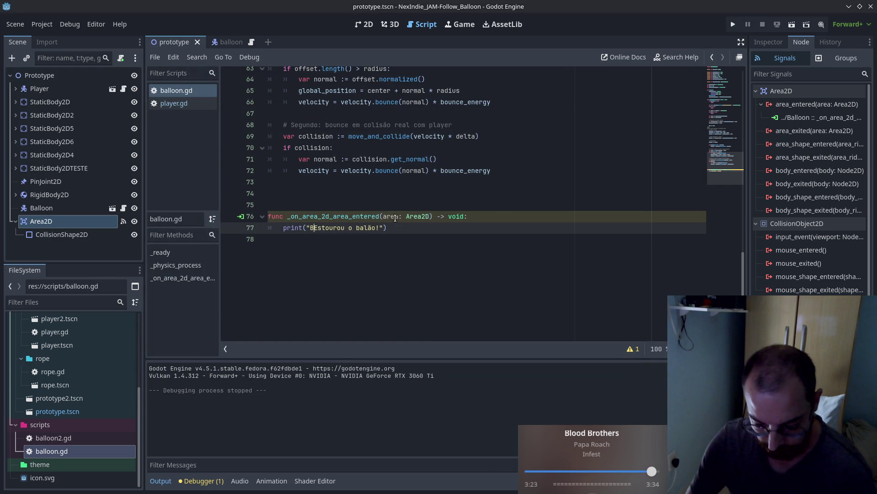
text(lão)
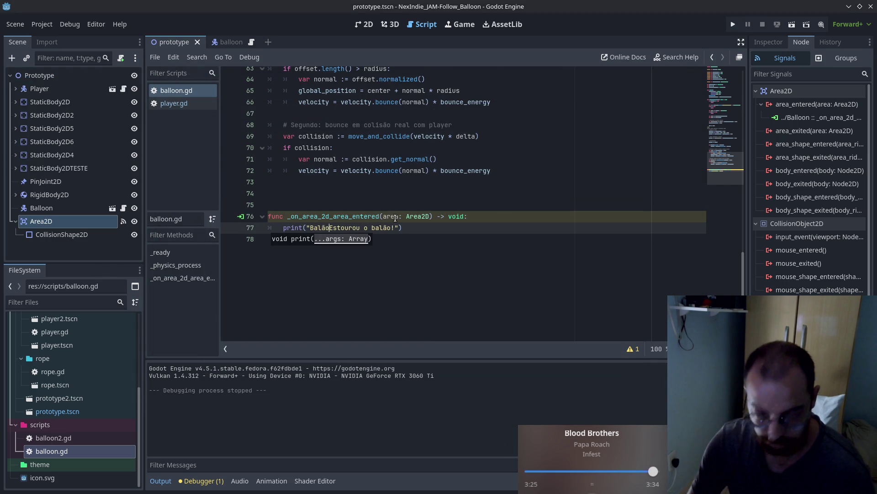
key(BackSpace)
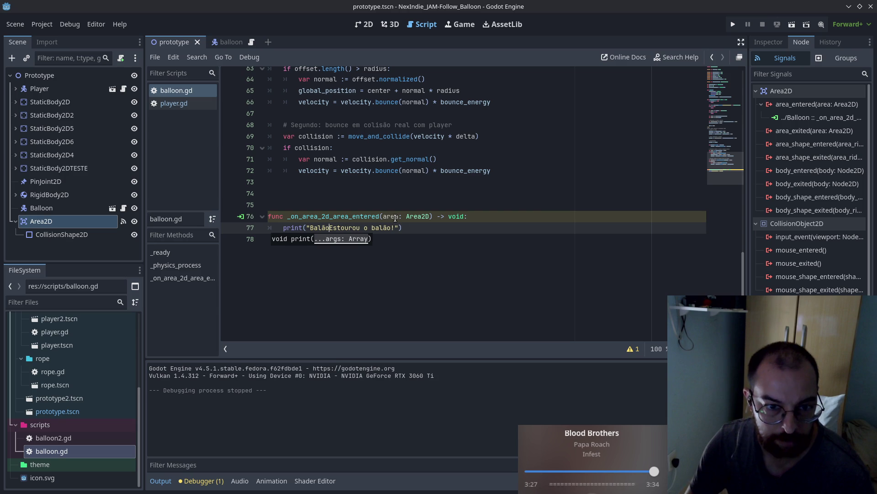
text(")
key(BackSpace)
text(:)
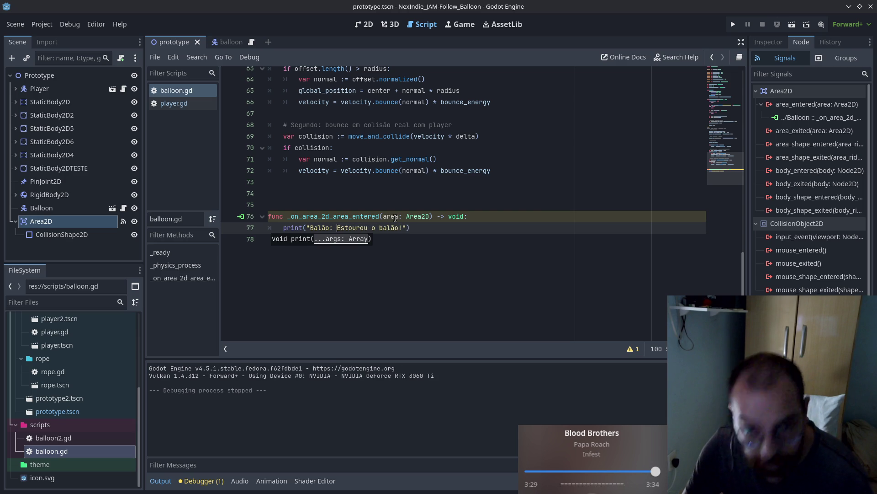
key(ctrl+s)
Run the game and walk the player left into the balloon until the pop message prints
key(F5)
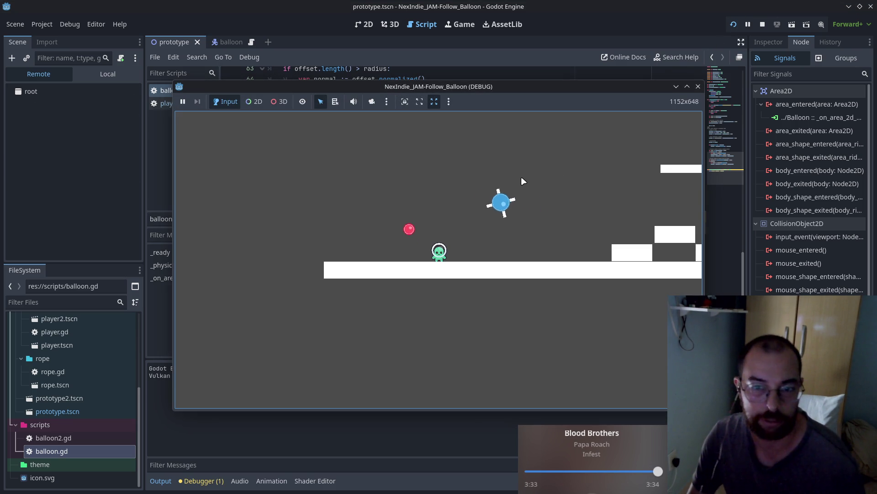
key(Left)
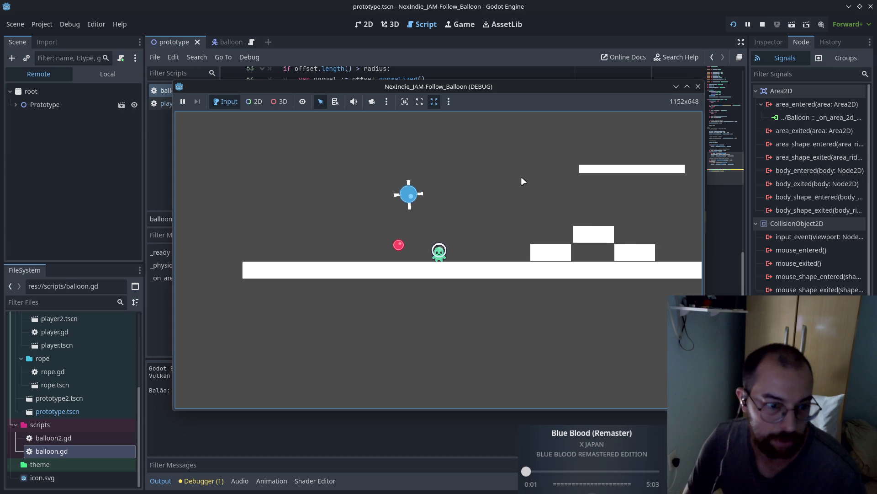
drag(413, 85, 547, 76)
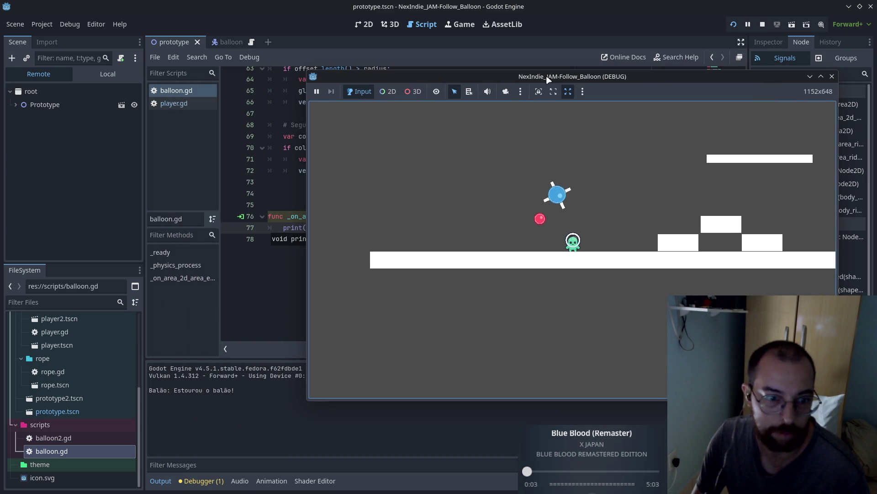
key(Left)
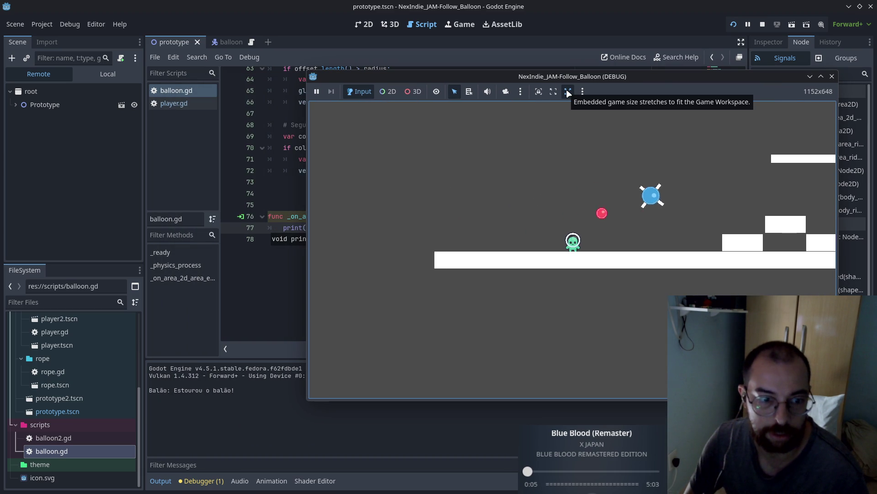
key(Left)
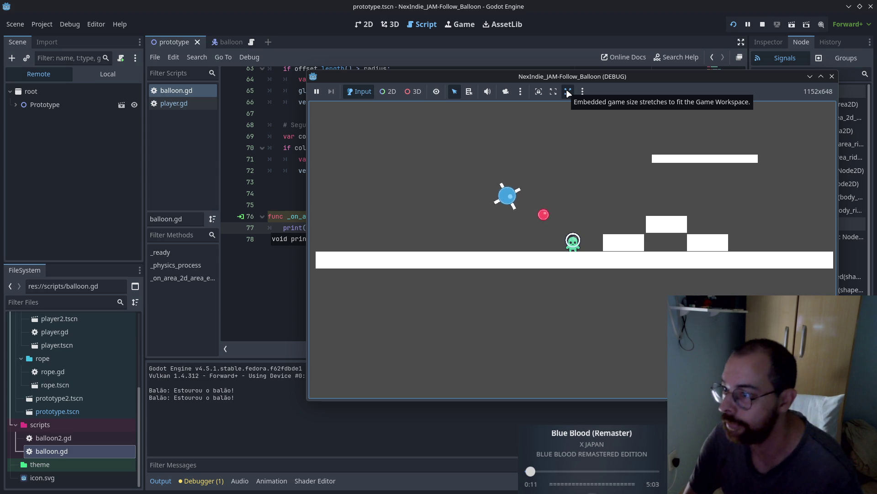
key(Left)
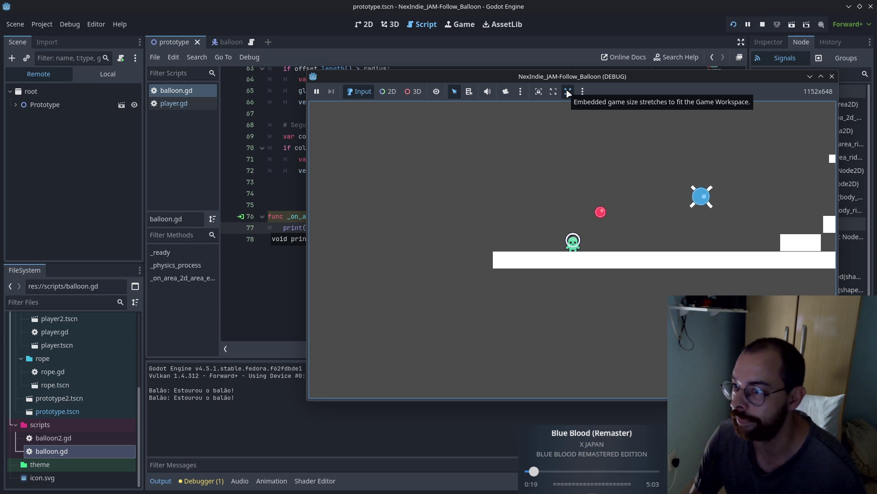
Switch focus back to the Godot editor and skip ahead several music tracks
key(alt+Tab)
key(Tab)
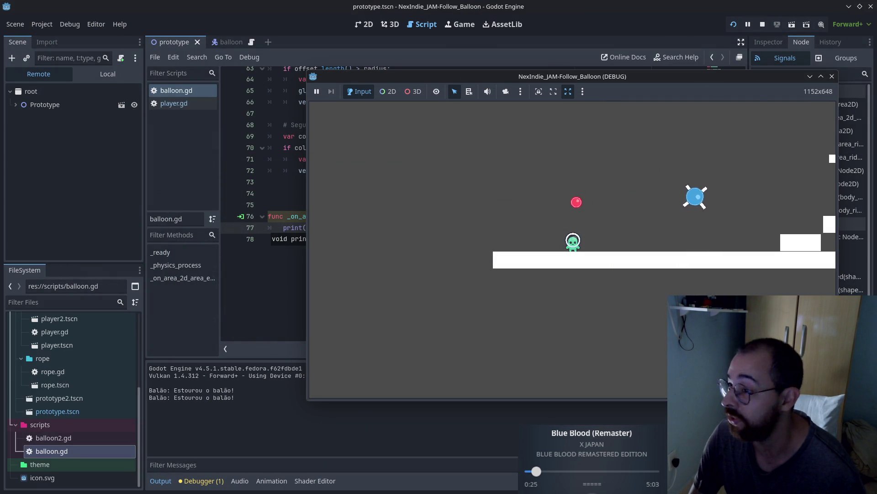
key(XF86AudioNext)
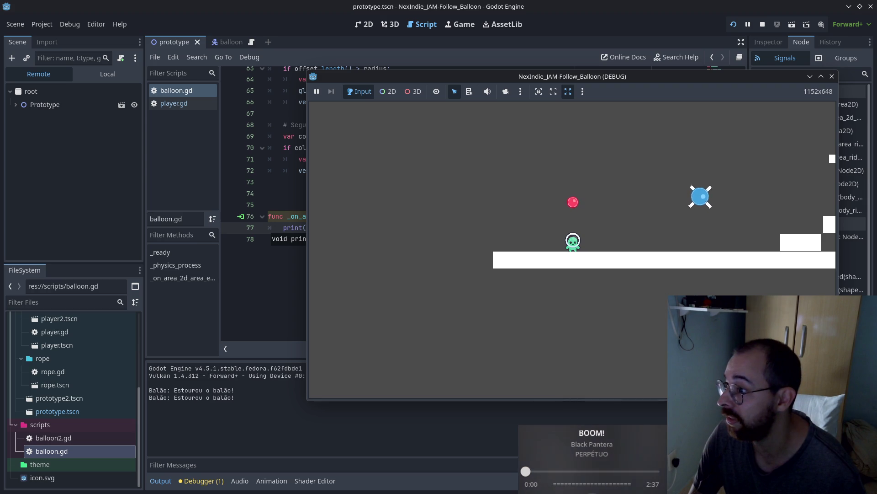
key(XF86AudioNext)
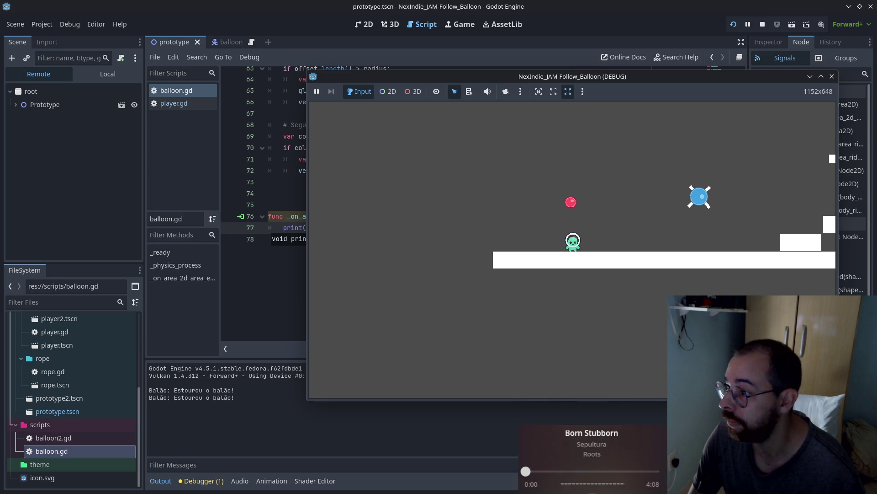
key(XF86AudioNext)
key(XF86AudioNext)
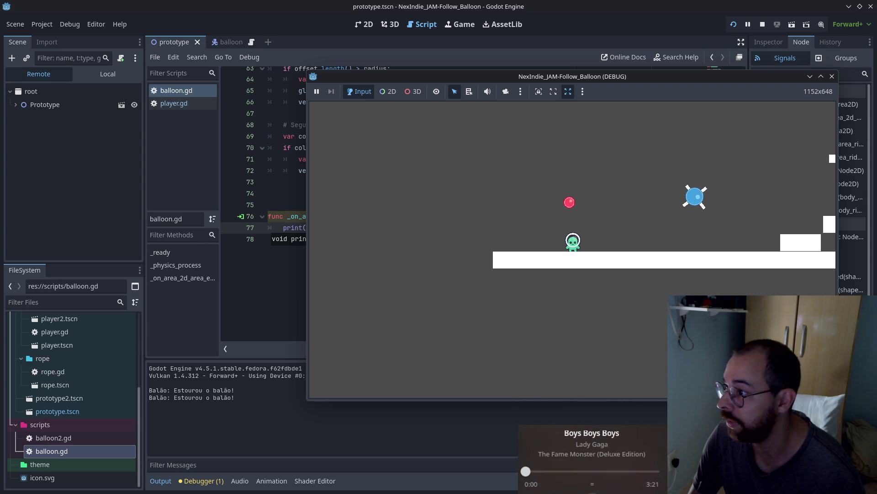
key(XF86AudioNext)
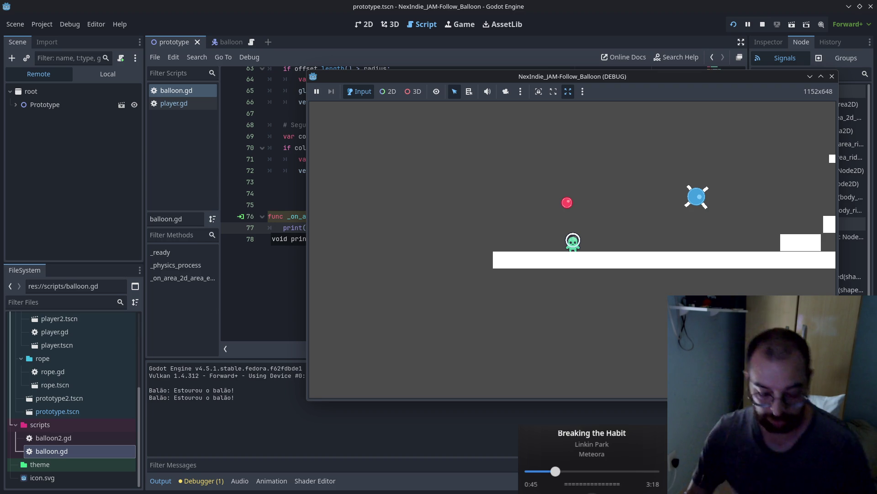
Walk the player right and left so the balloon follows and logs six pop messages, then stop the game
key(Right)
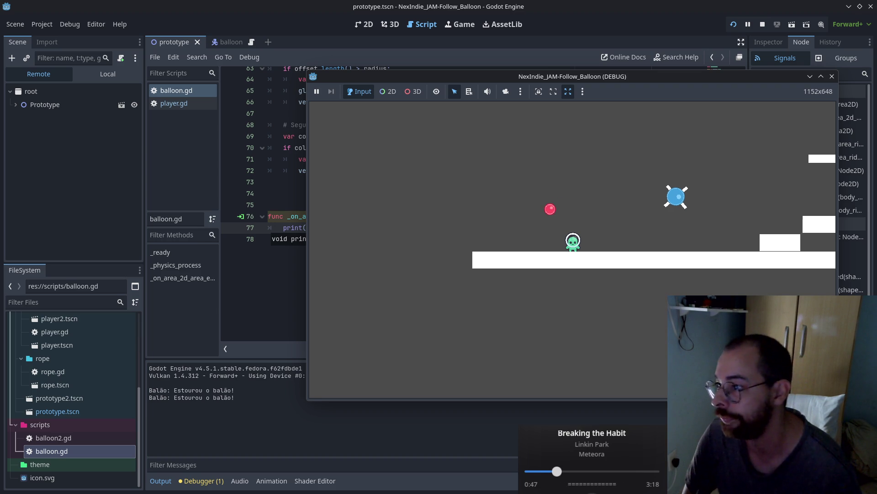
key(Left)
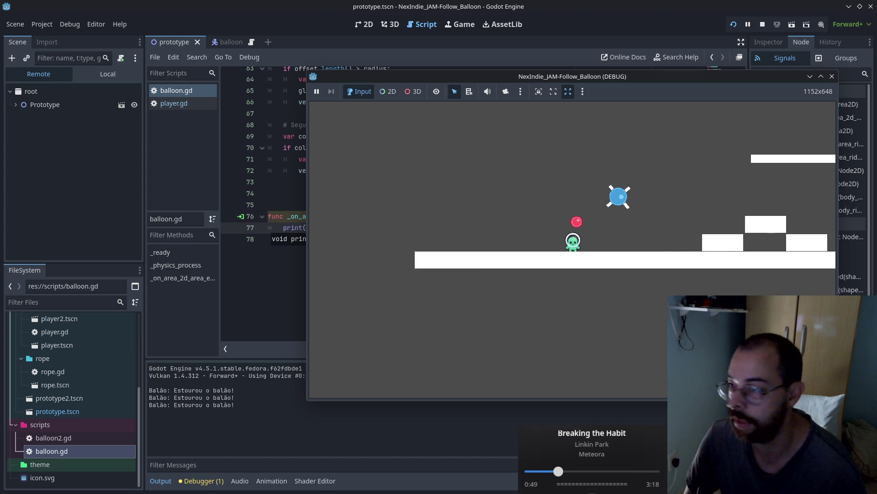
key(Right)
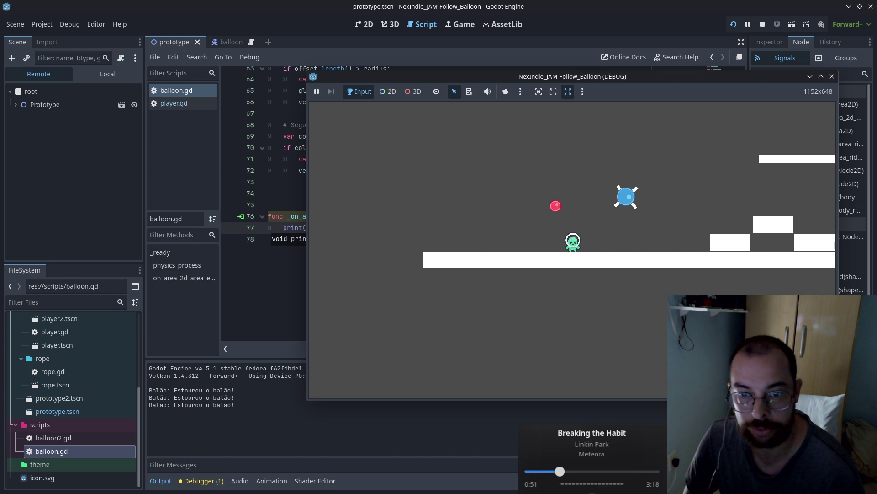
key(Right)
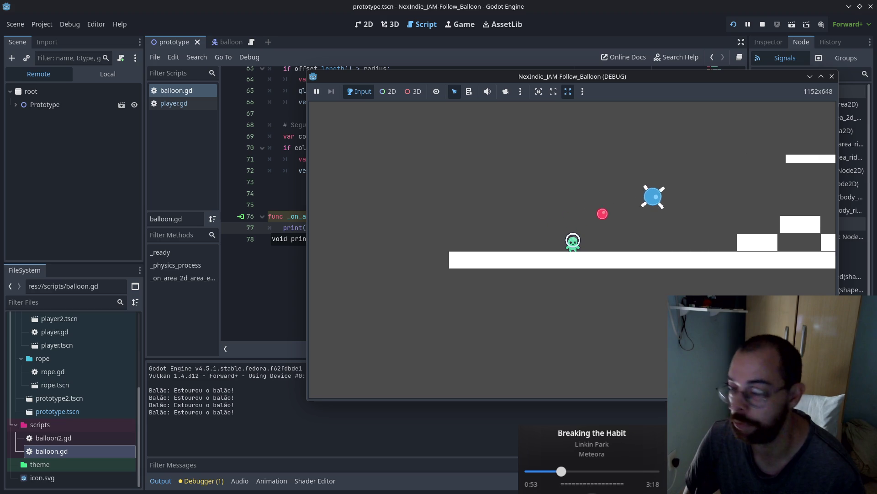
key(Right)
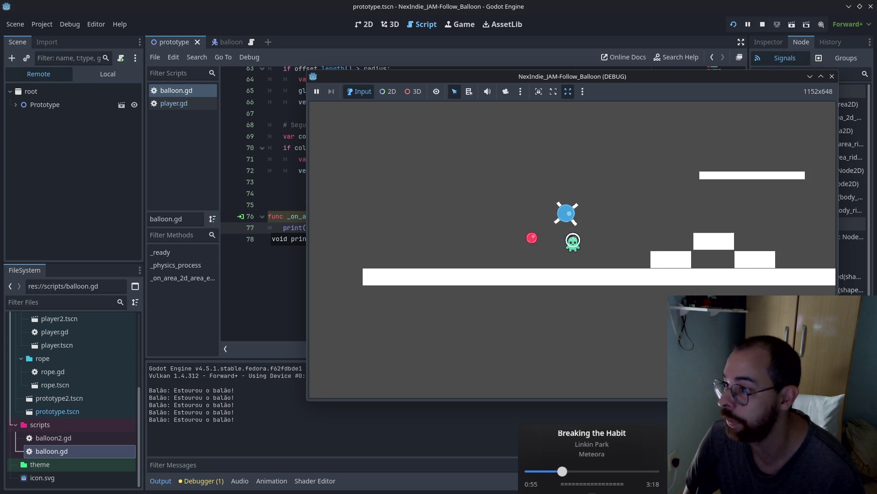
key(Left)
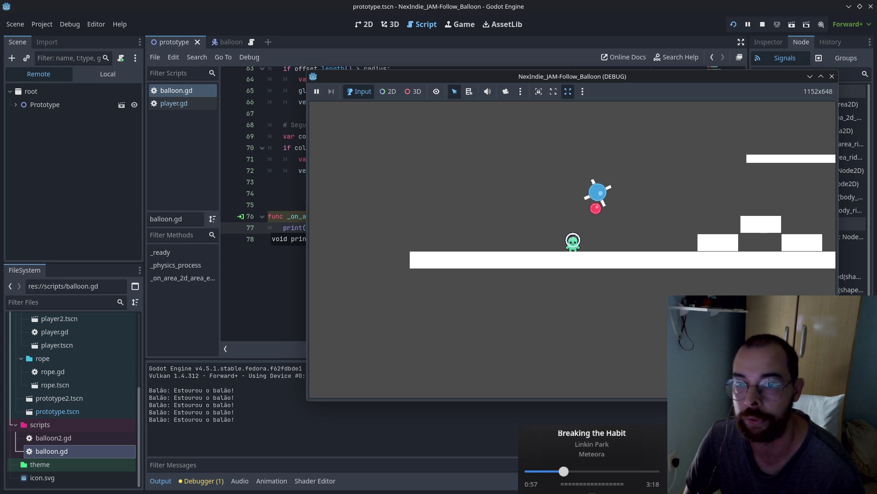
key(Right)
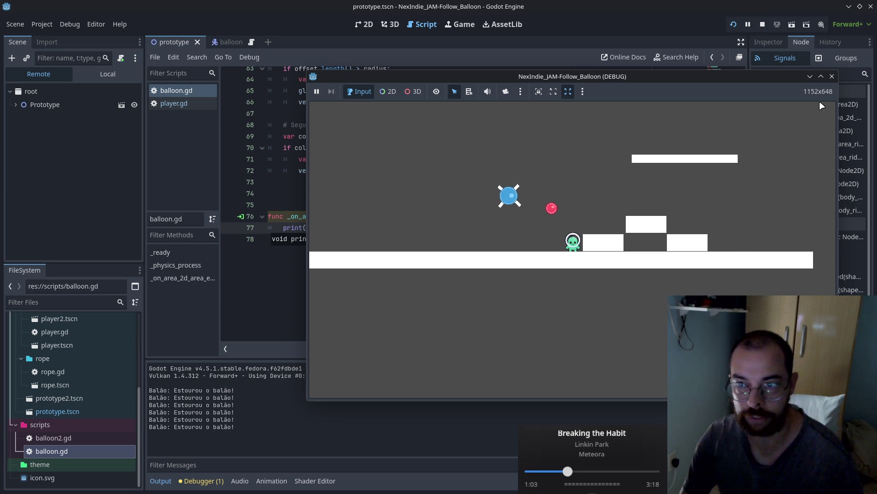
click(831, 76)
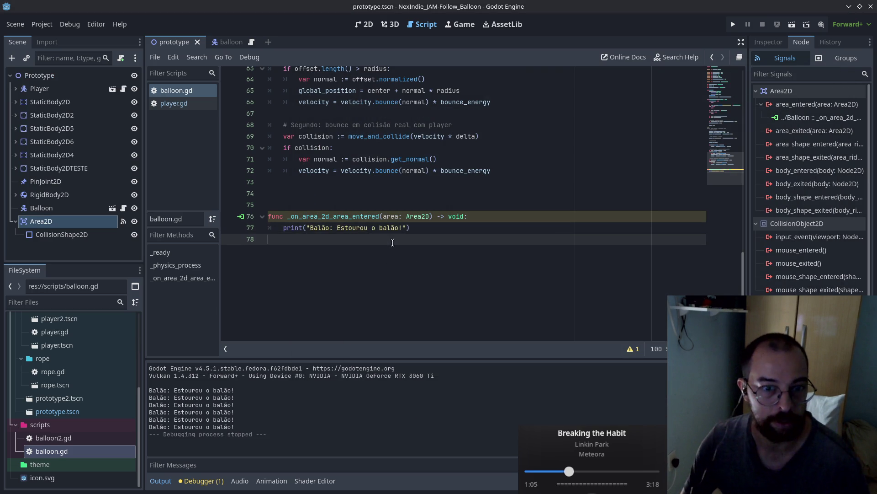
Save, add self.queue_free() under the print in _on_area_2d_area_entered, and run the game with F5
key(ctrl+s)
click(416, 229)
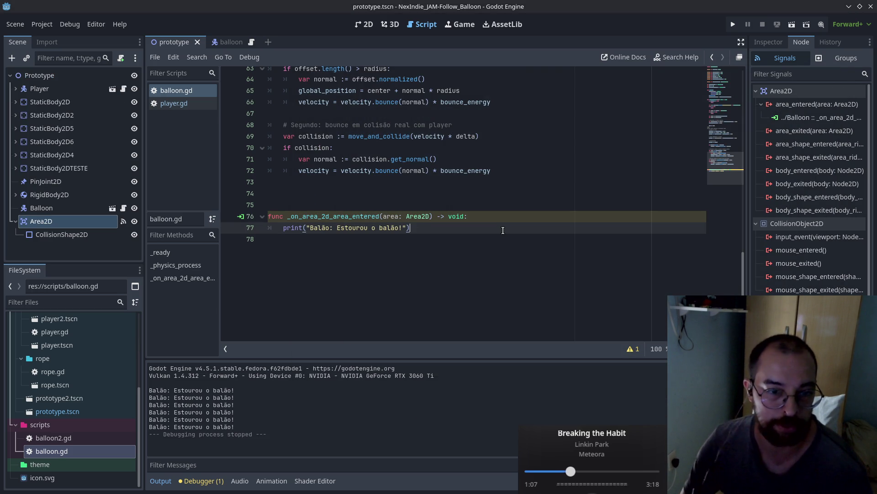
key(Return)
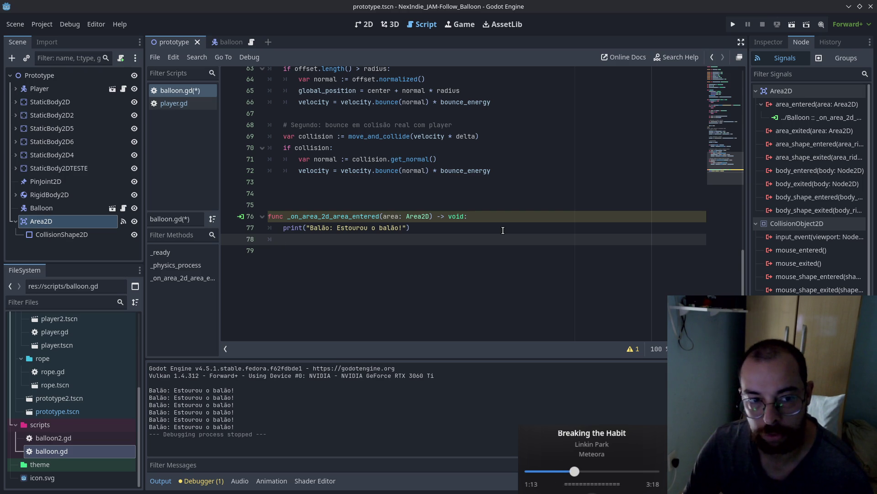
text(get)
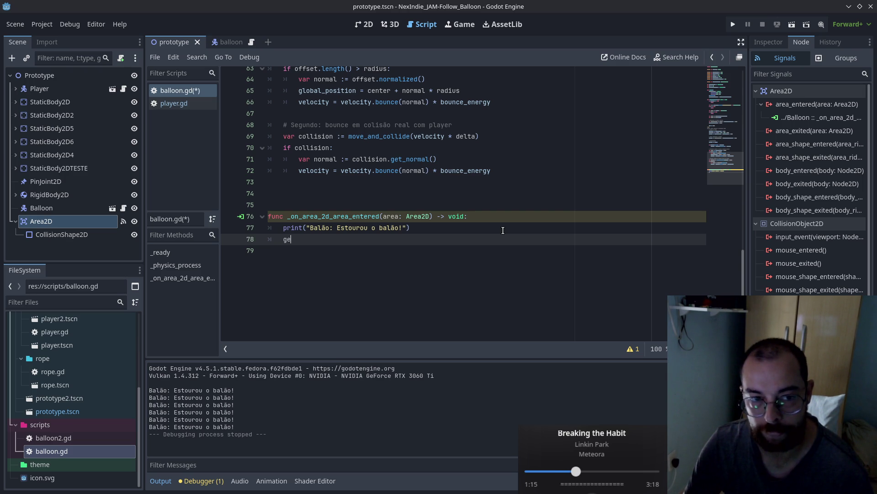
text(_tre)
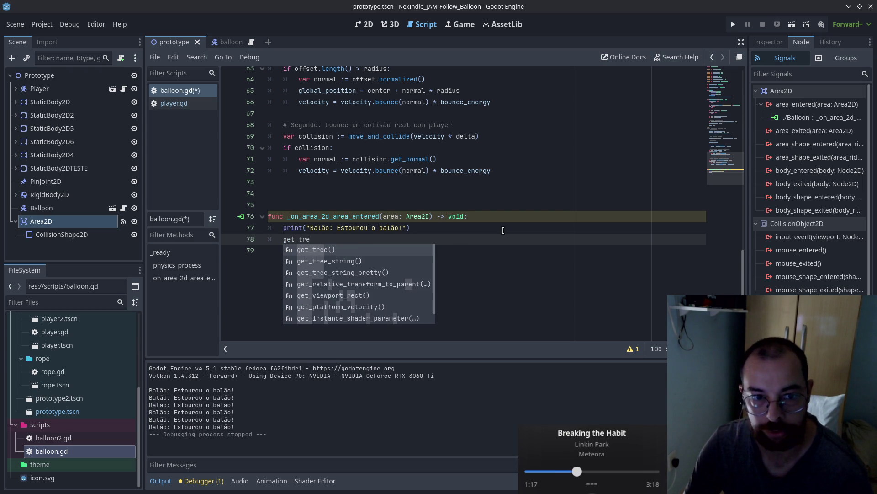
key(Return)
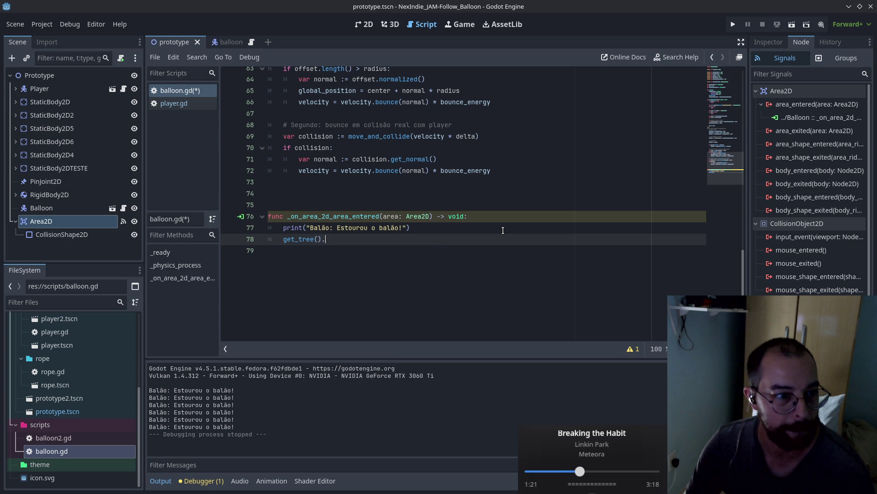
text(ba)
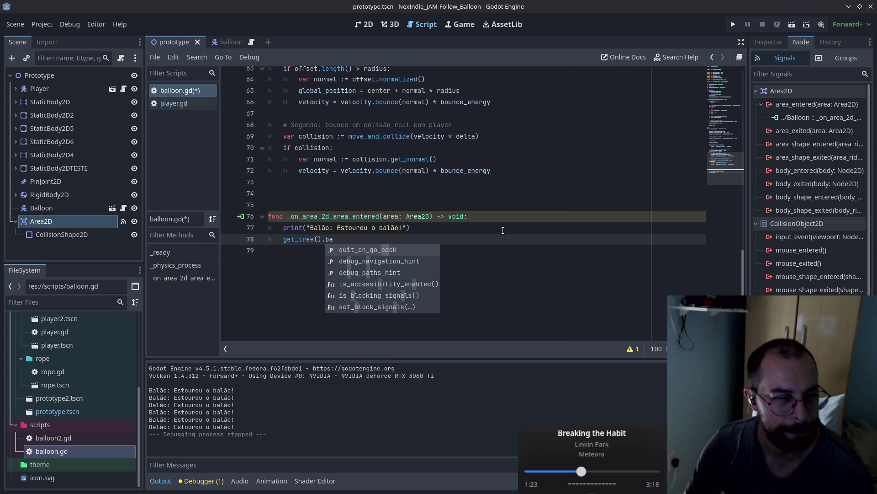
key(BackSpace)
key(BackSpace)
key(BackSpace)
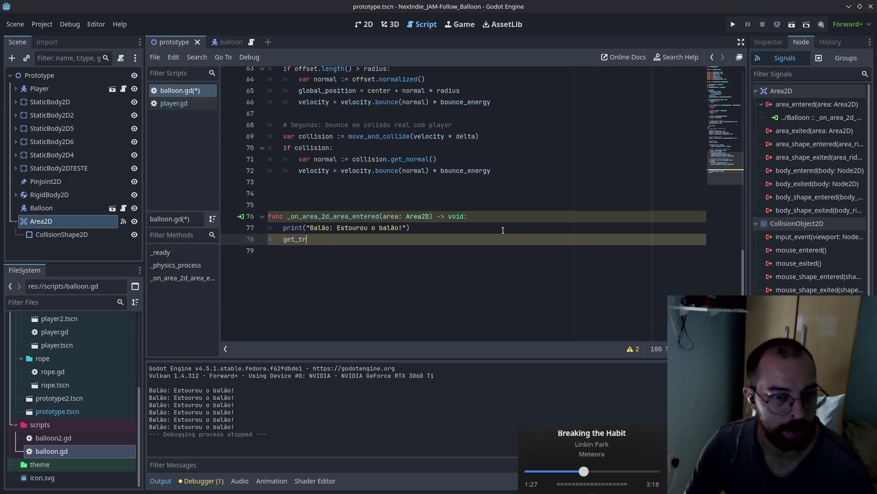
key(BackSpace)
key(BackSpace)
key(BackSpace)
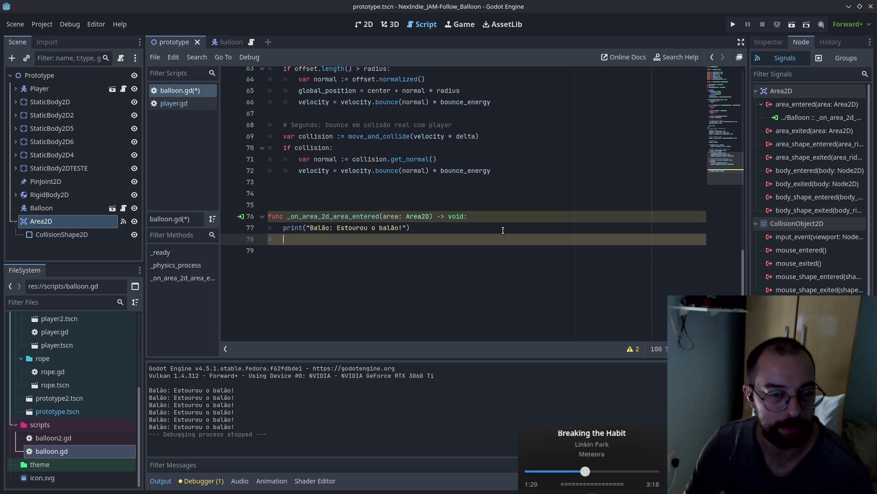
text(self)
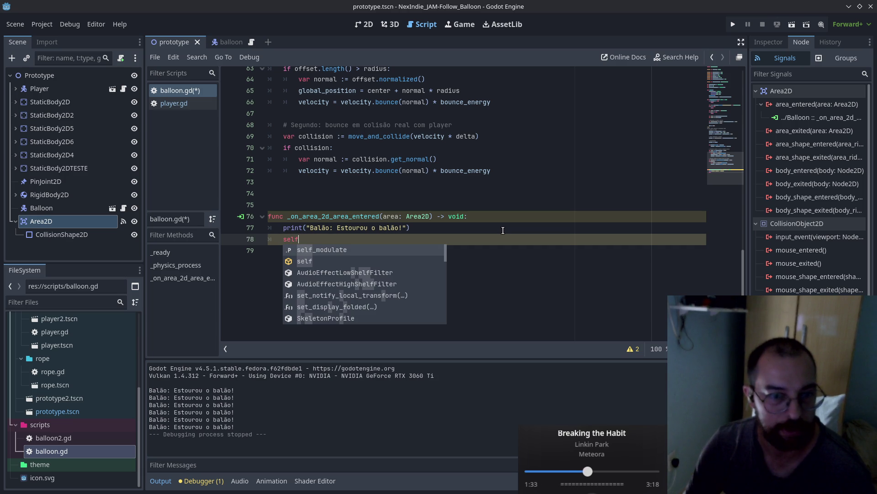
text(.)
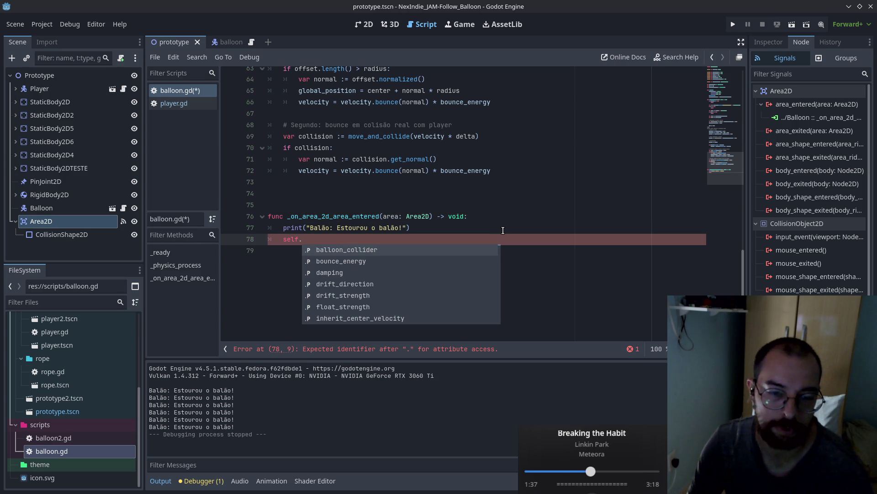
text(qu)
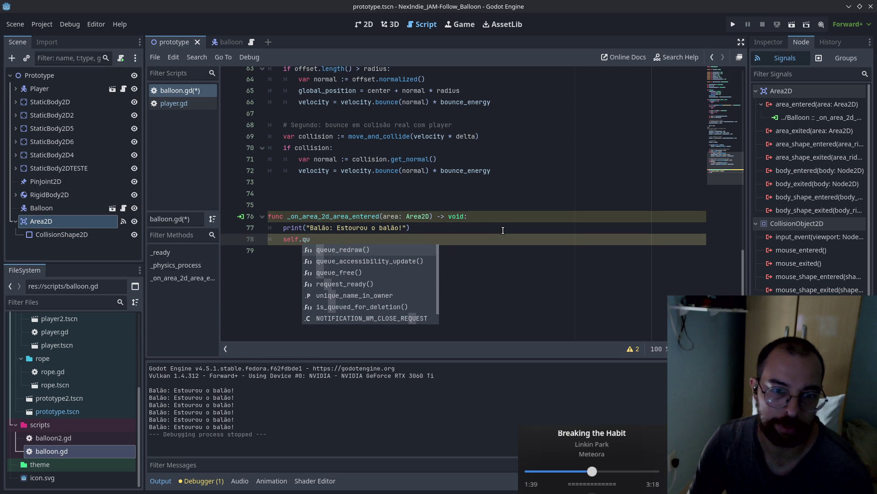
key(Down)
key(Down)
key(Return)
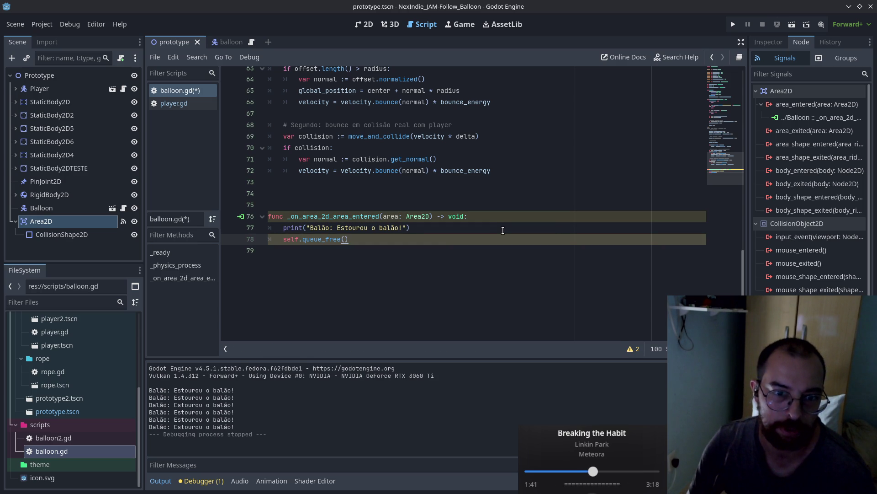
key(F5)
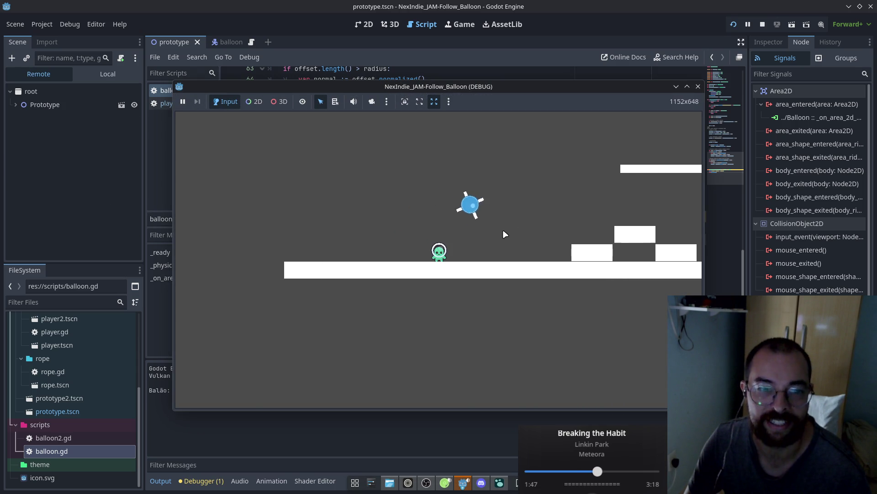
Walk the player left and right with the balloon trailing, seeing one pop message, then stop the game
key(Left)
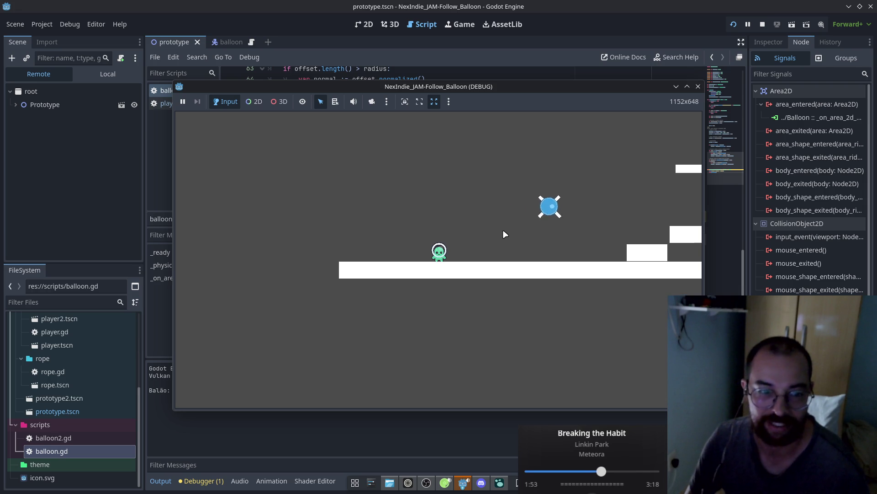
key(Right)
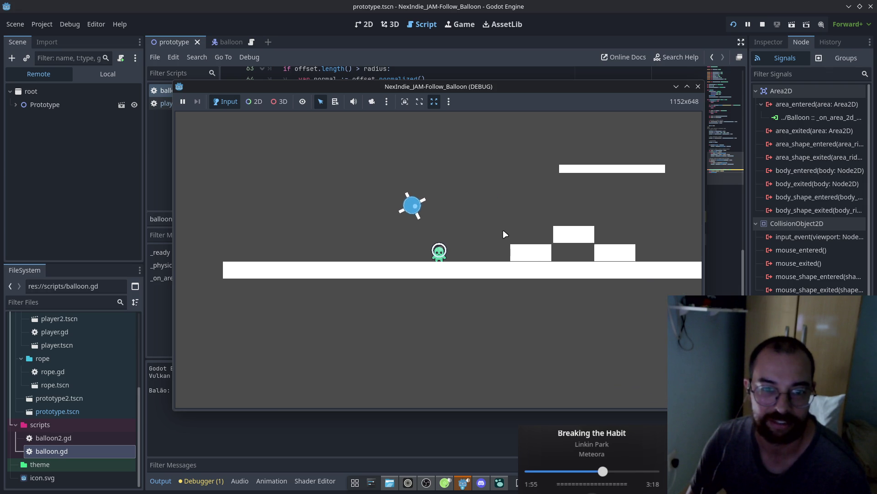
key(Left)
key(Right)
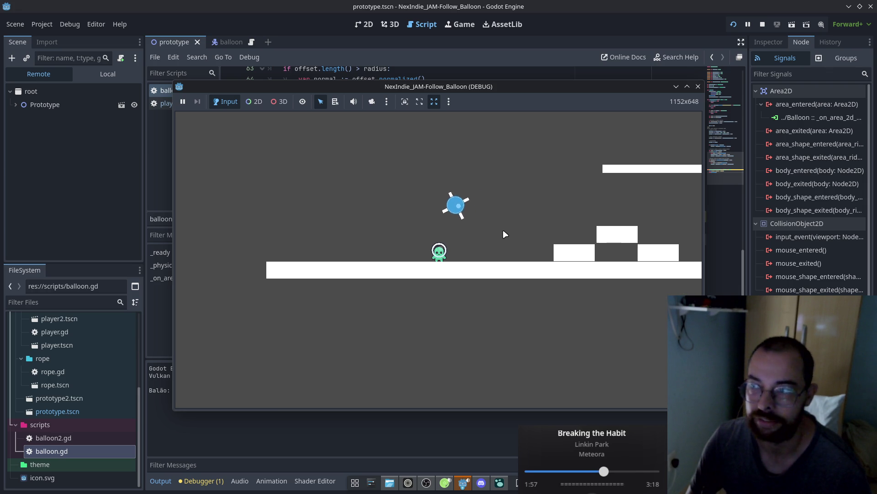
key(Right)
key(Left)
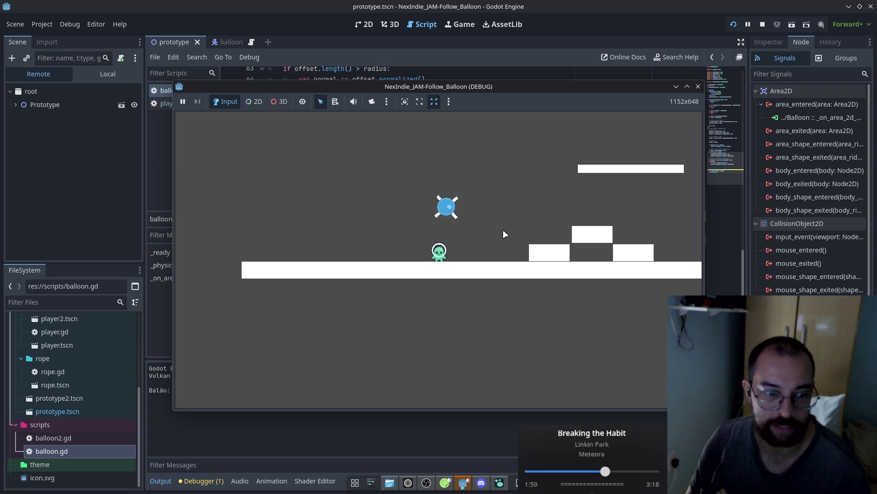
key(Right)
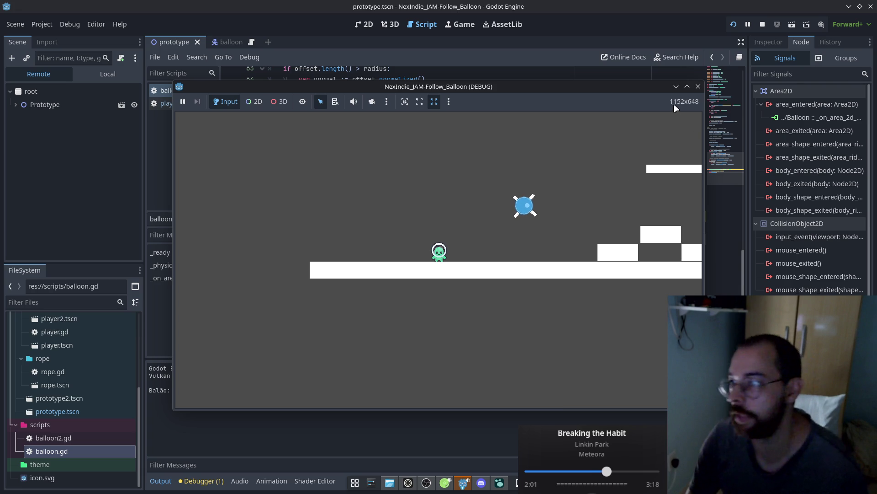
click(697, 87)
Comment out lines 76–78 of the area-entered handler in balloon.gd and save
click(380, 234)
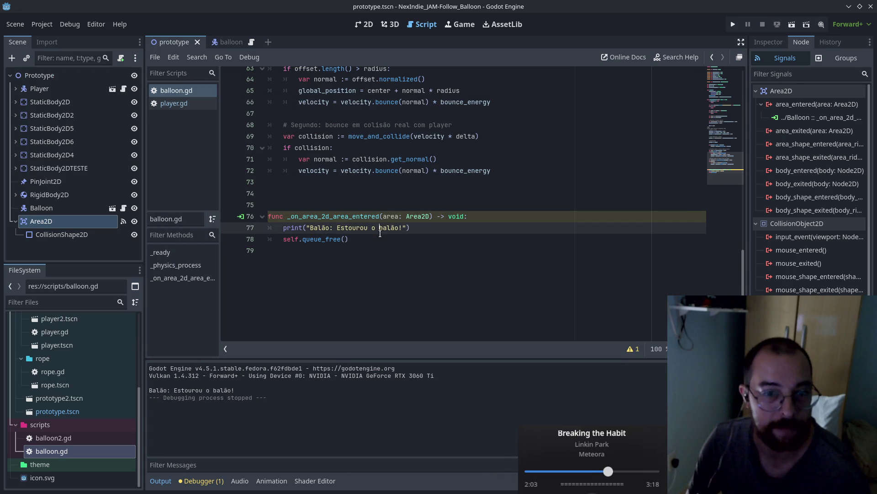
click(383, 239)
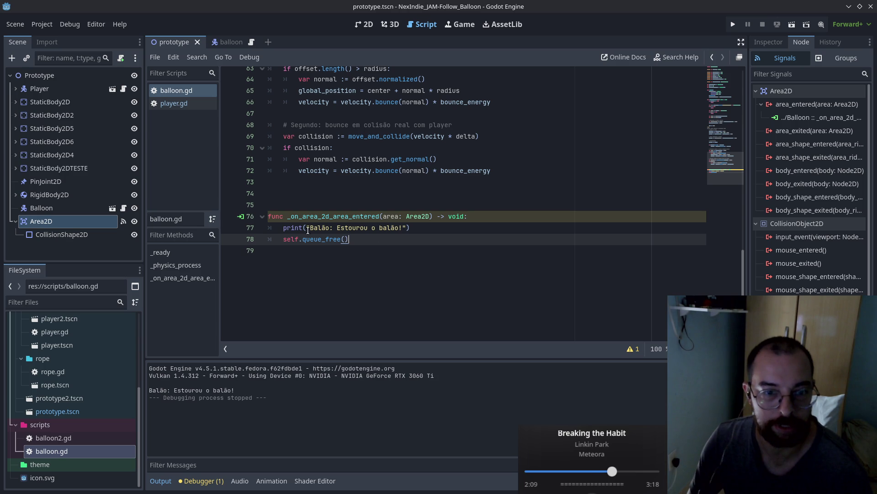
shift+click(260, 210)
key(ctrl+k)
key(ctrl+s)
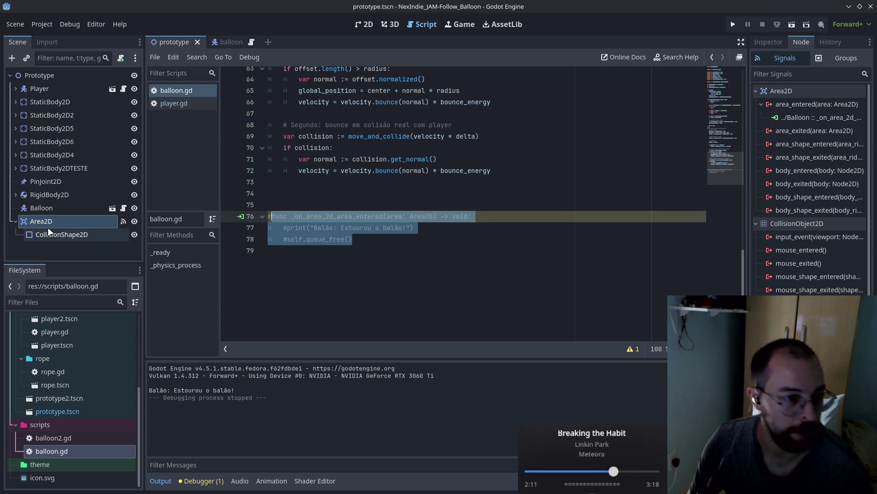
Select the RigidBody2D, Balloon and PinJoint2D nodes in turn in the Scene tree
click(78, 192)
click(79, 207)
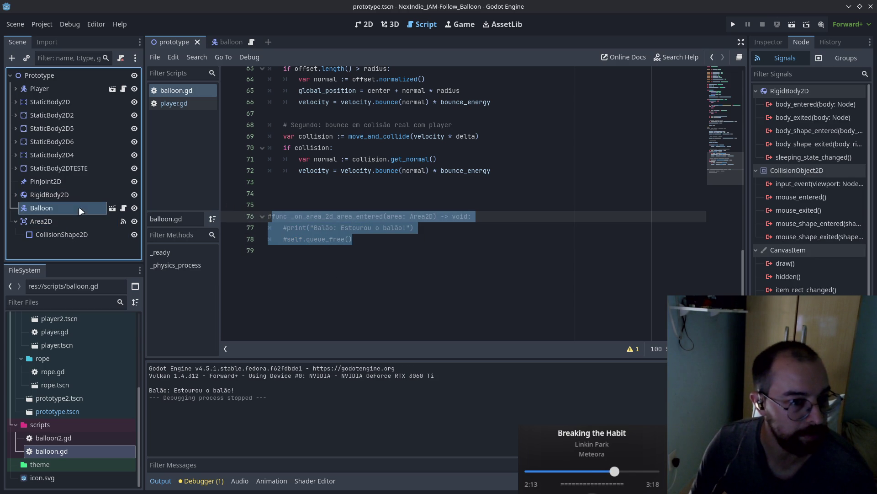
click(81, 187)
click(79, 190)
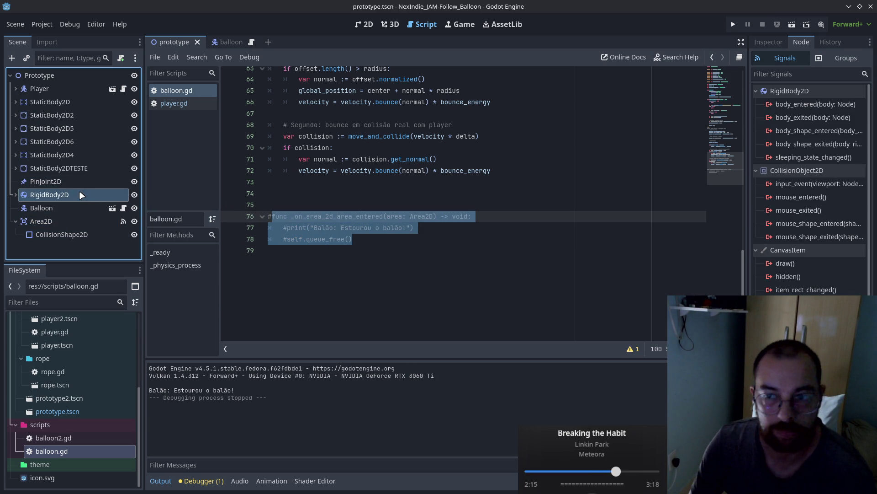
Disconnect the Area2D's area_entered signal from the Balloon handler
click(69, 221)
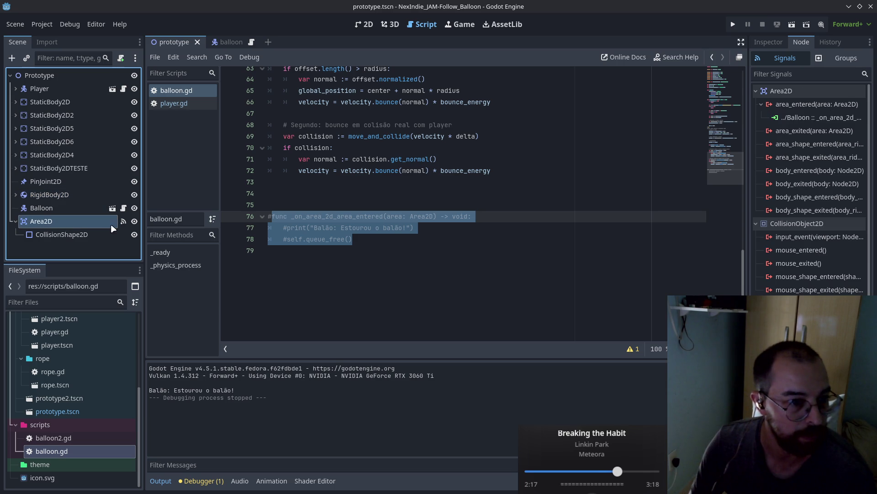
right_click(795, 122)
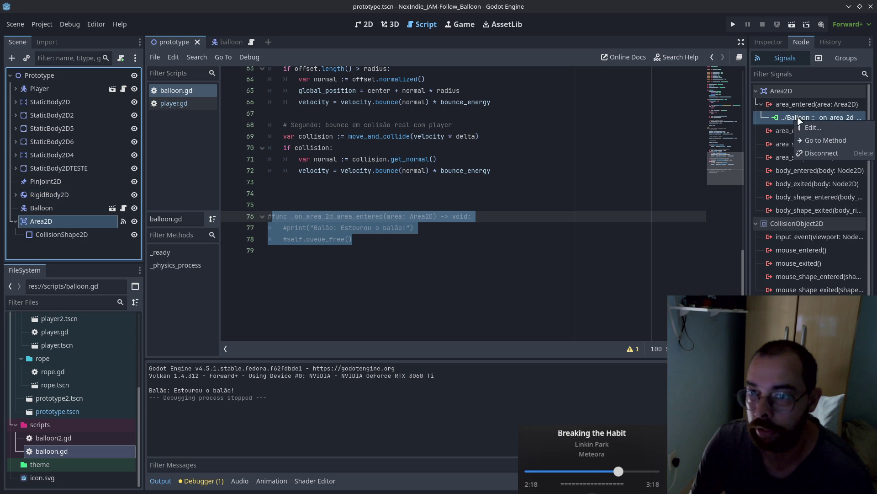
click(827, 153)
Delete the Area2D and its CollisionShape2D, then return to the 2D scene view
click(102, 235)
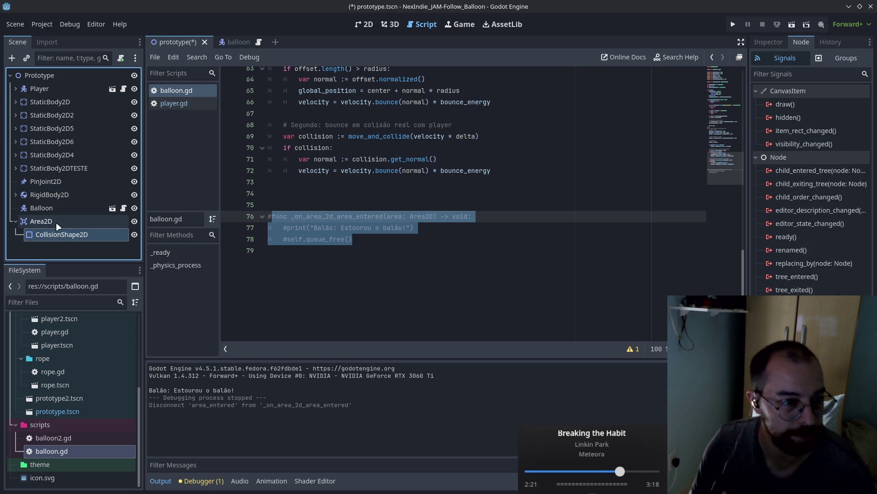
shift+click(55, 222)
key(Delete)
key(Return)
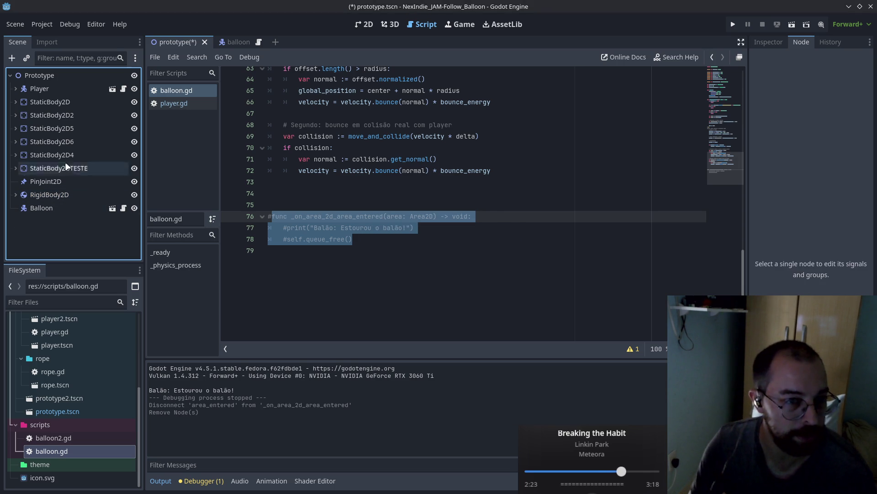
click(374, 26)
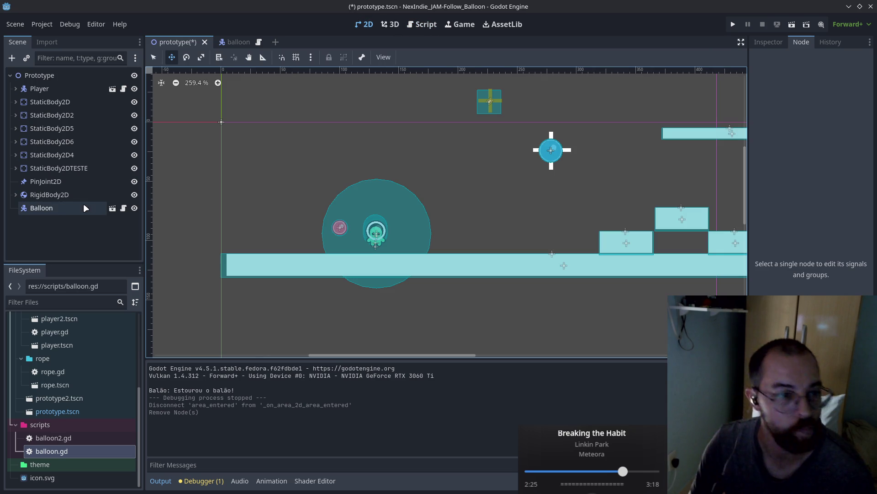
Connect RigidBody2D's body_entered signal to Balloon, creating the _on_rigid_body_2d_body_entered stub
click(64, 197)
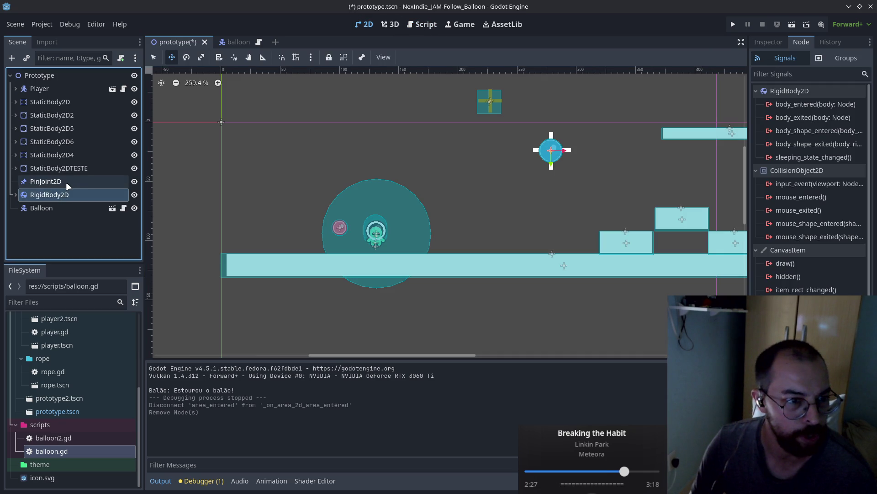
click(59, 183)
click(38, 198)
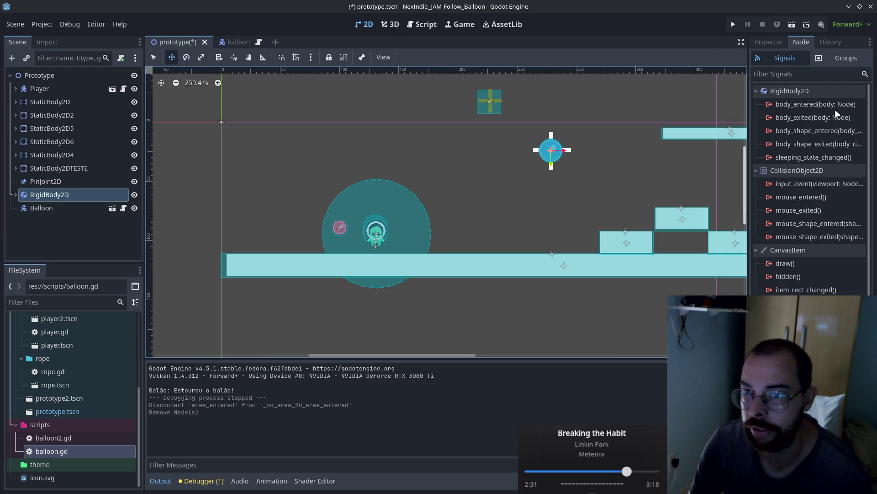
right_click(816, 106)
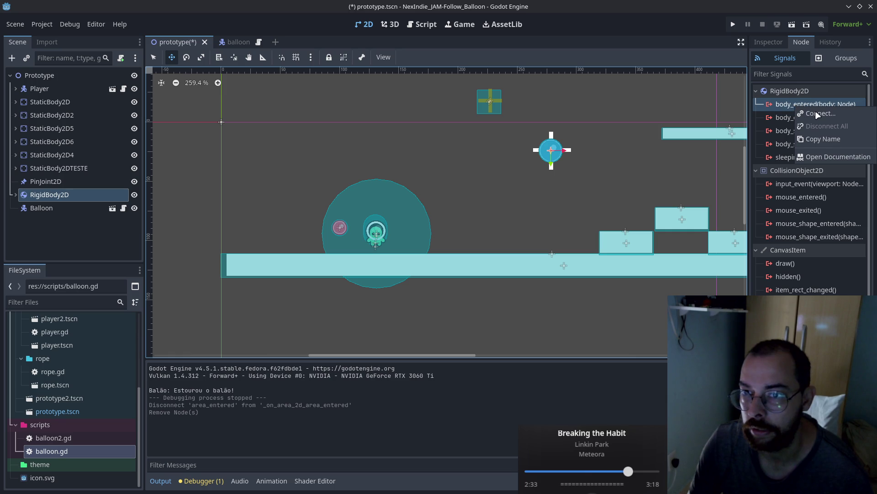
click(819, 114)
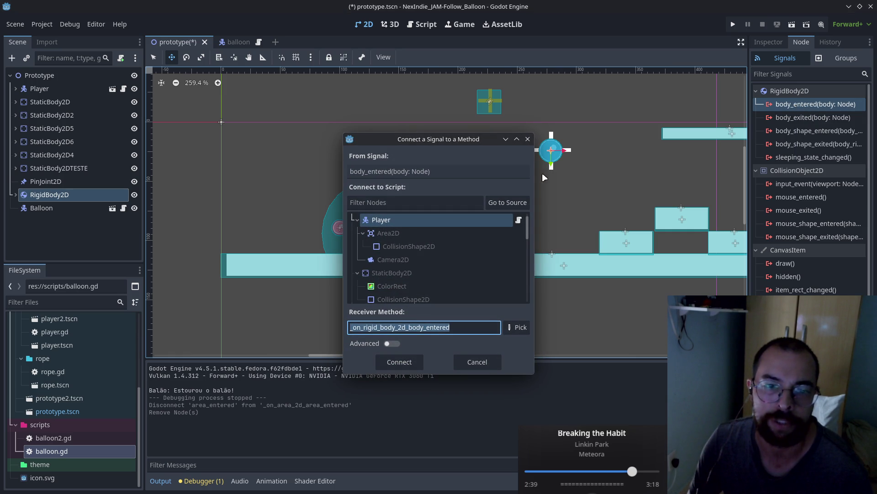
scroll(451, 247, down, 8)
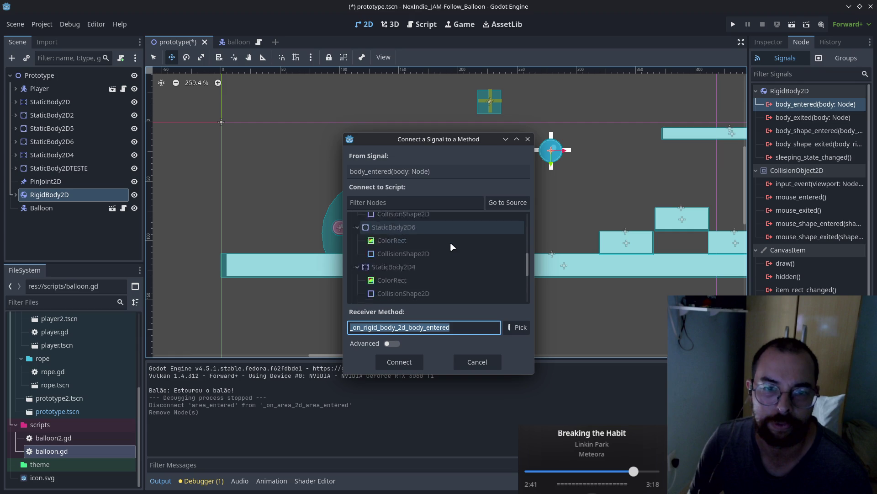
click(384, 295)
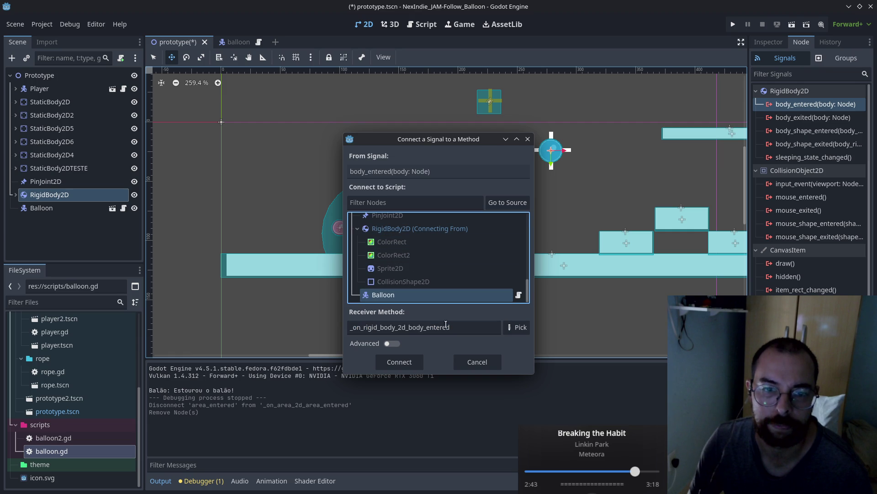
click(399, 361)
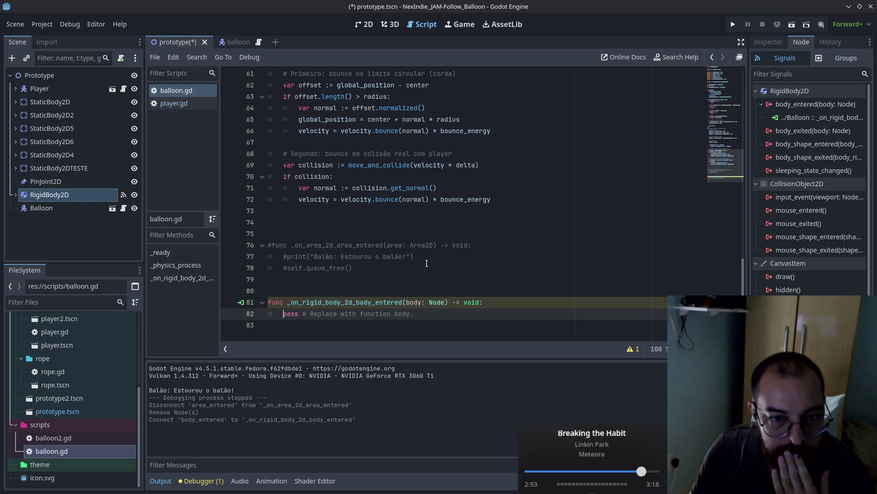
Replace pass in the body_entered handler with the uncommented print and queue_free lines, and save
drag(406, 268, 215, 255)
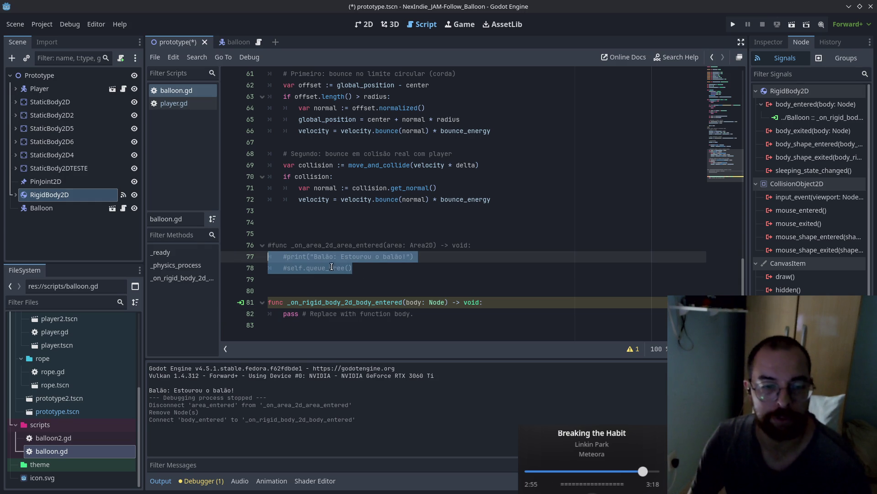
key(ctrl+c)
drag(411, 314, 264, 312)
key(ctrl+v)
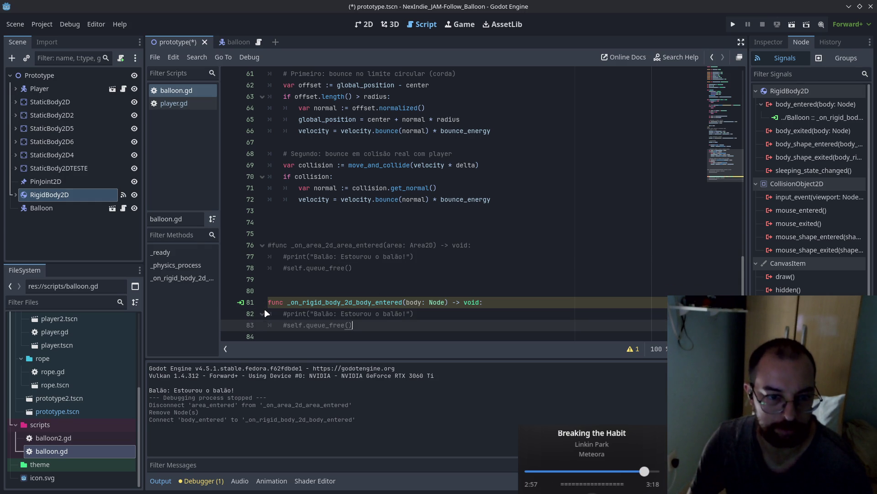
key(shift+Up)
key(ctrl+k)
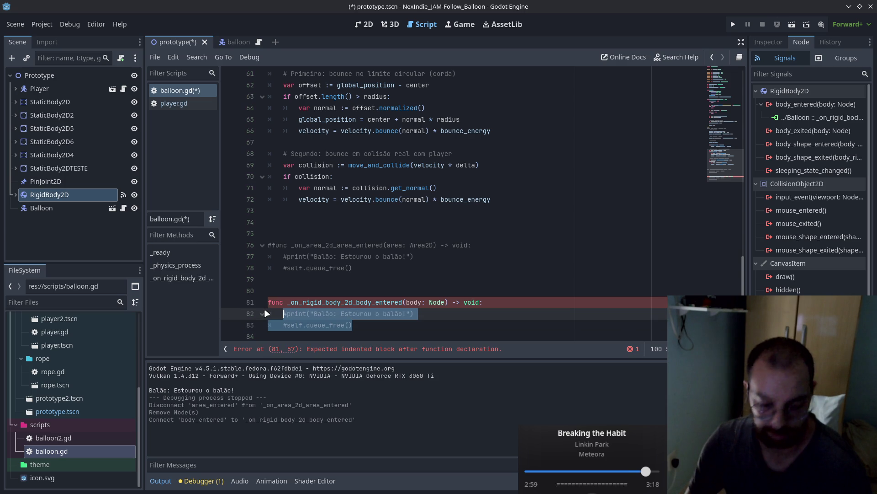
key(ctrl+s)
click(270, 279)
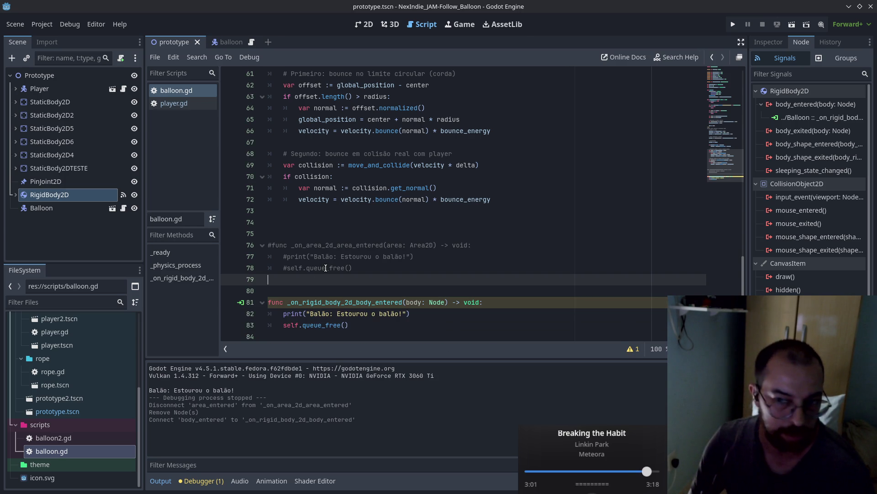
Run the current scene with F6, stop it, and return to the balloon script
key(F6)
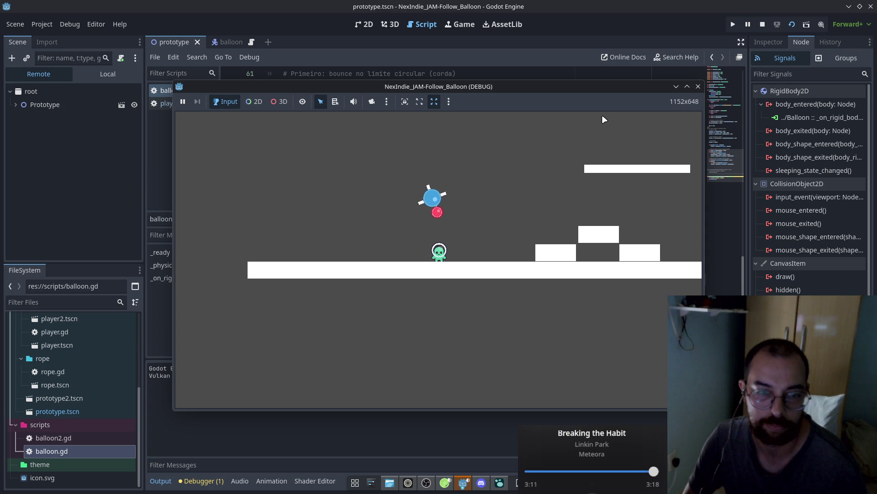
click(699, 86)
click(486, 256)
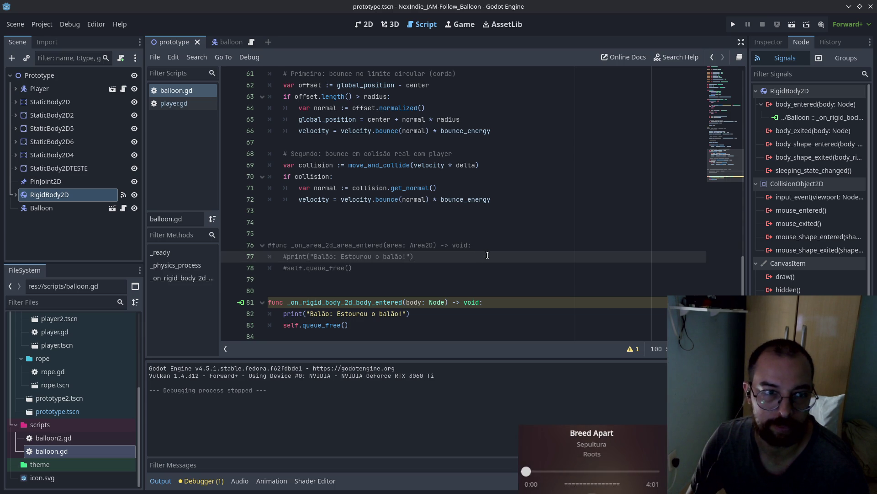
Inspect the CollisionShape2D in the balloon scene
click(191, 93)
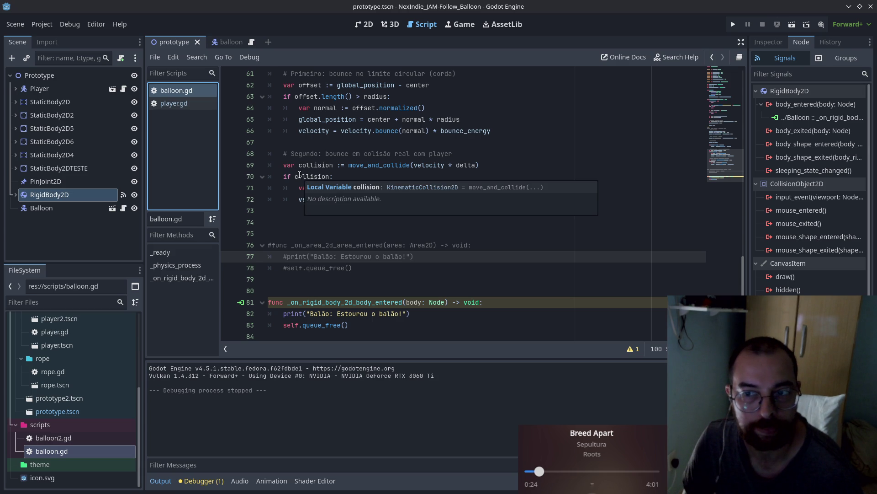
click(224, 42)
click(98, 102)
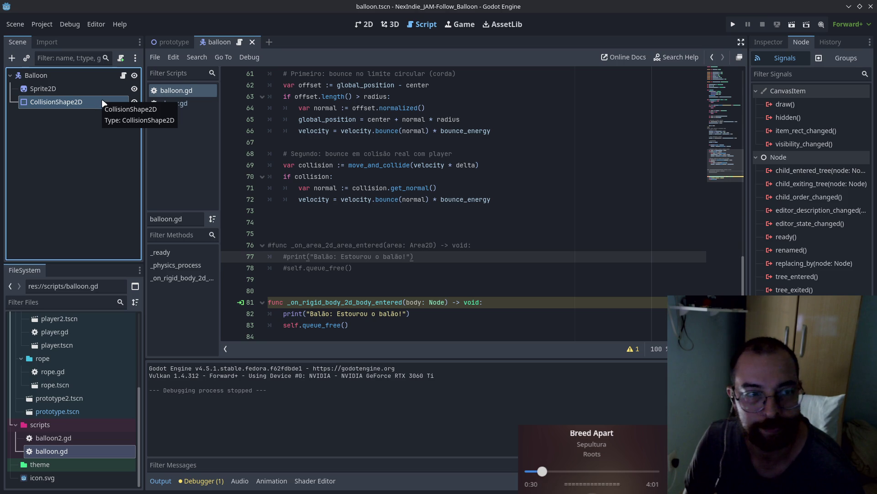
Back in the prototype scene, expand RigidBody2D, check its Sprite2D and CollisionShape2D, then select RigidBody2D
click(172, 42)
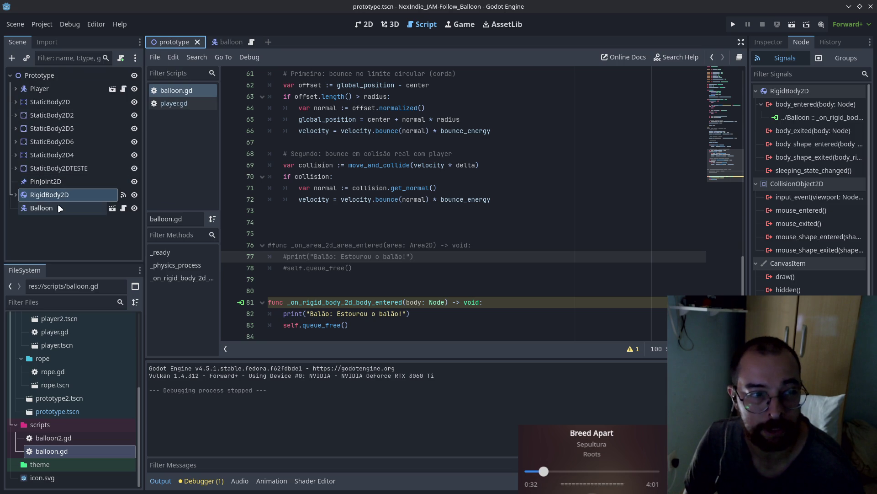
click(58, 204)
click(58, 194)
click(60, 181)
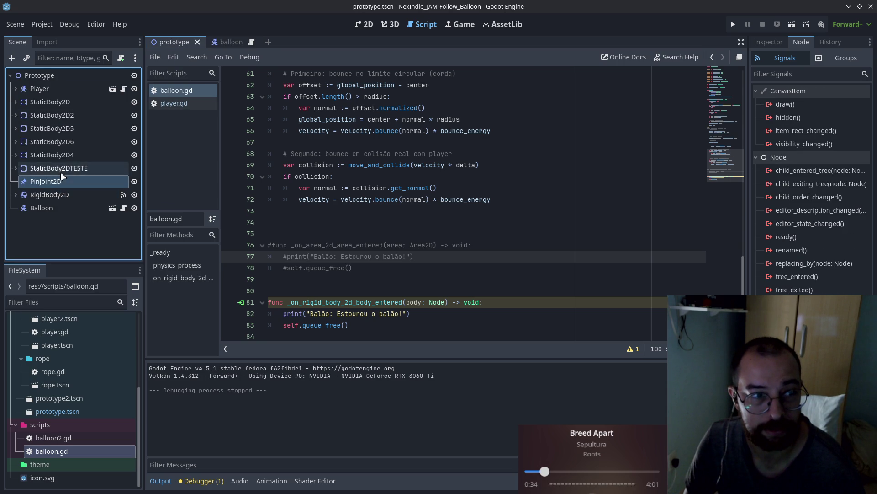
click(16, 194)
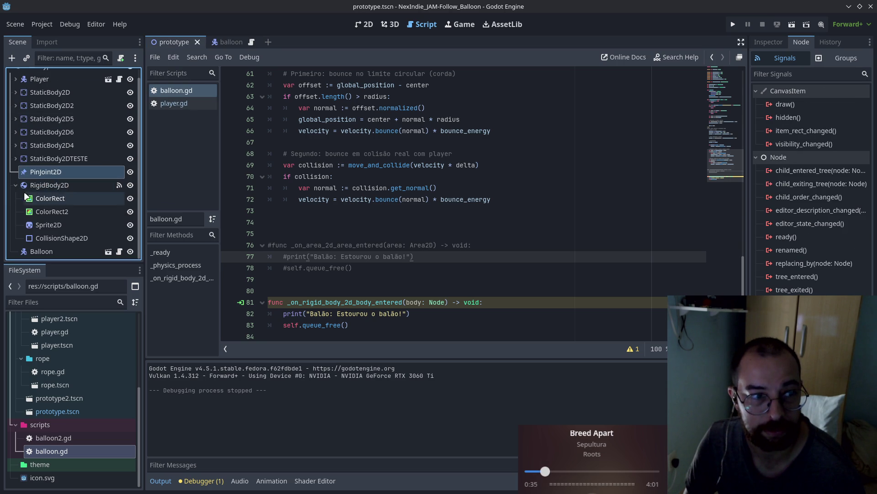
click(81, 226)
click(83, 240)
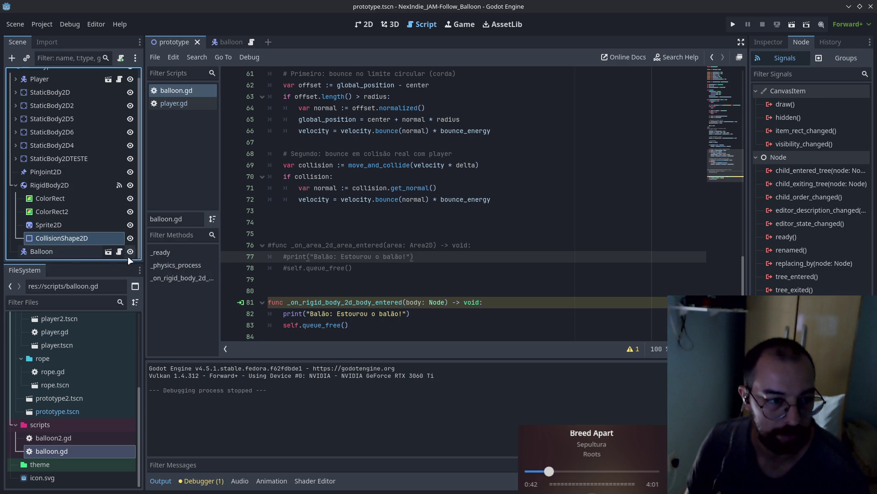
click(73, 183)
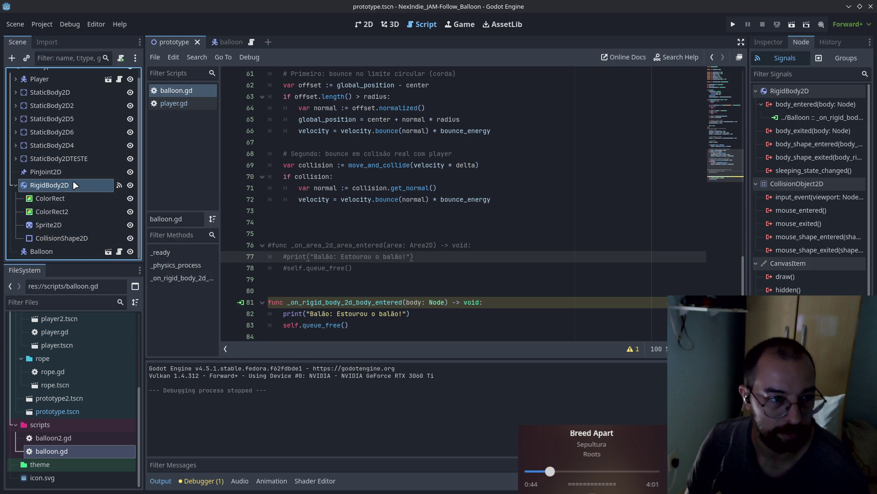
Disconnect body_entered from Balloon and connect body_shape_entered to the Balloon script instead
right_click(796, 117)
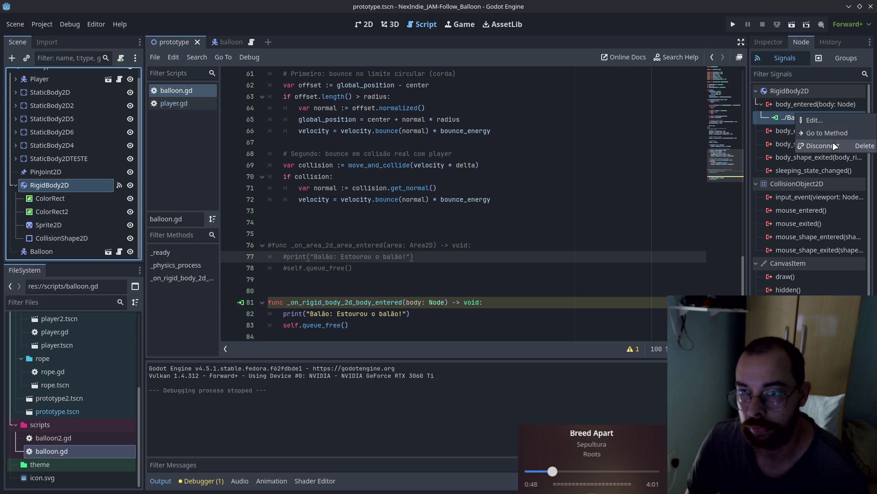
click(832, 144)
drag(818, 131, 246, 258)
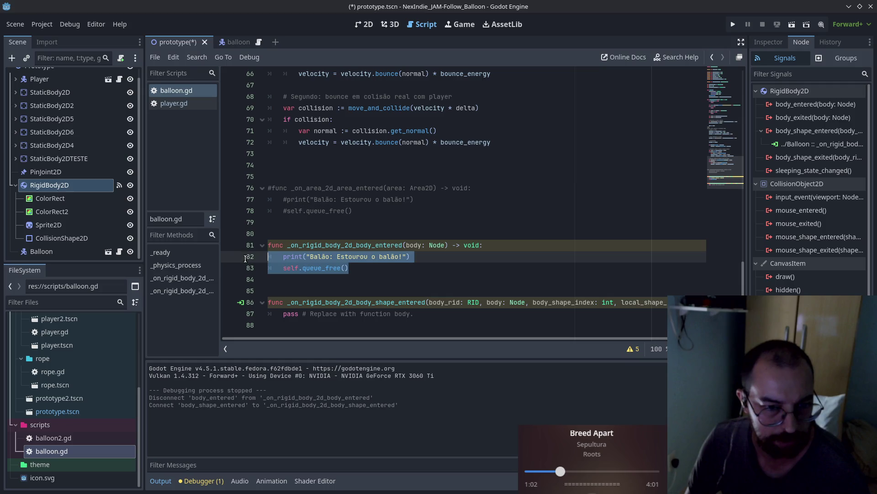
Paste the print and queue_free lines over pass in _on_rigid_body_2d_body_shape_entered, fixing indentation
key(ctrl+c)
drag(413, 316, 283, 316)
key(ctrl+v)
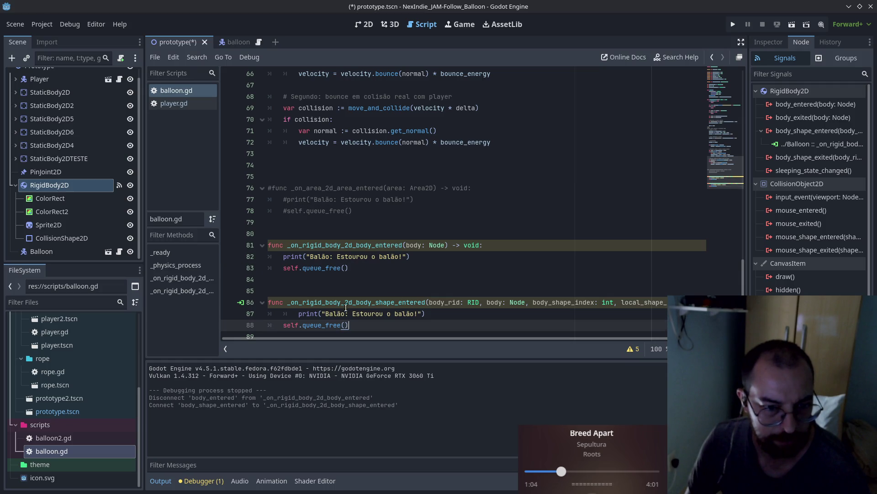
click(297, 314)
key(BackSpace)
Delete the old body_entered handler and the commented-out area handler, then save
drag(425, 269, 209, 220)
key(Delete)
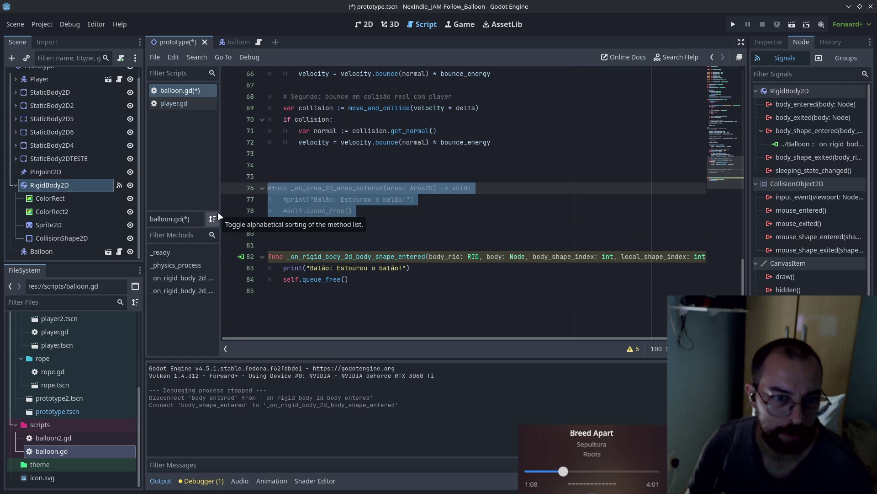
key(shift+Up)
key(shift+Up)
key(shift+Up)
key(Delete)
key(BackSpace)
key(ctrl+s)
Skip to the next song and return focus to the Godot editor
key(alt+Tab)
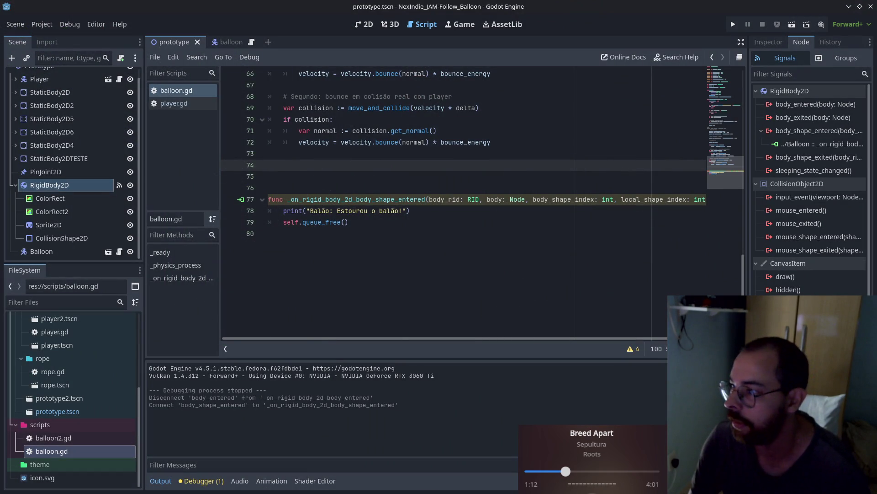
key(XF86AudioNext)
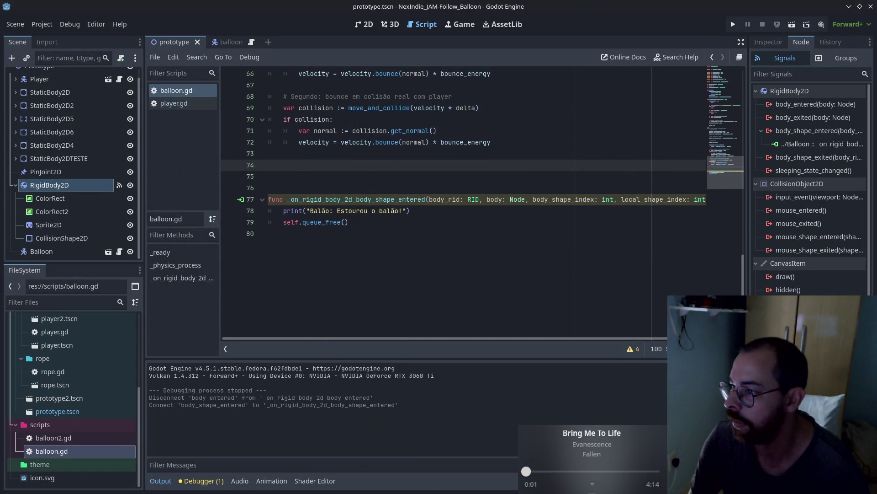
click(344, 244)
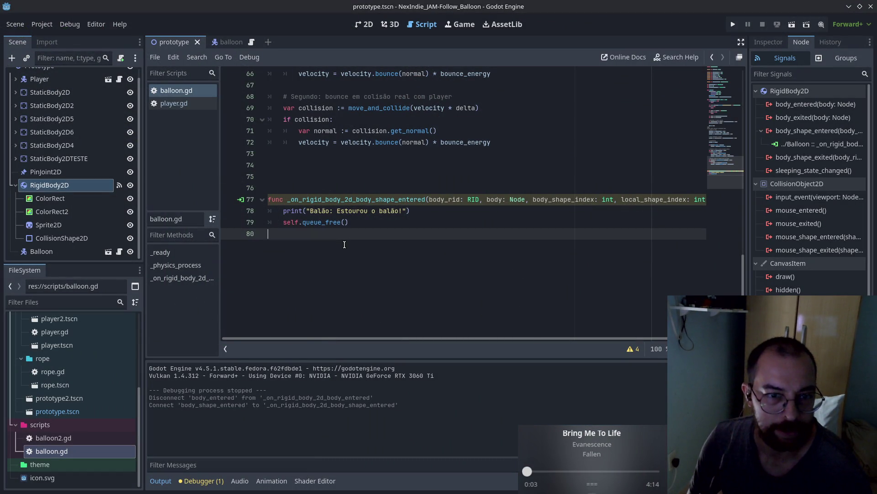
key(alt+Tab)
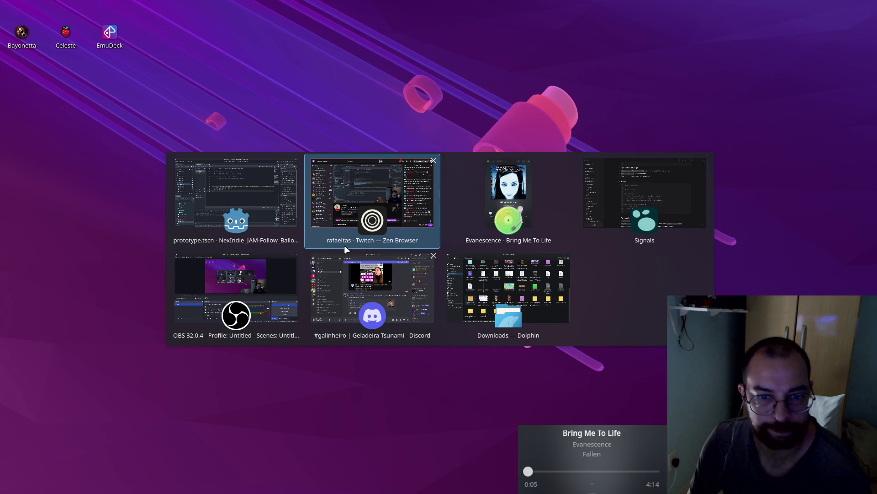
key(Escape)
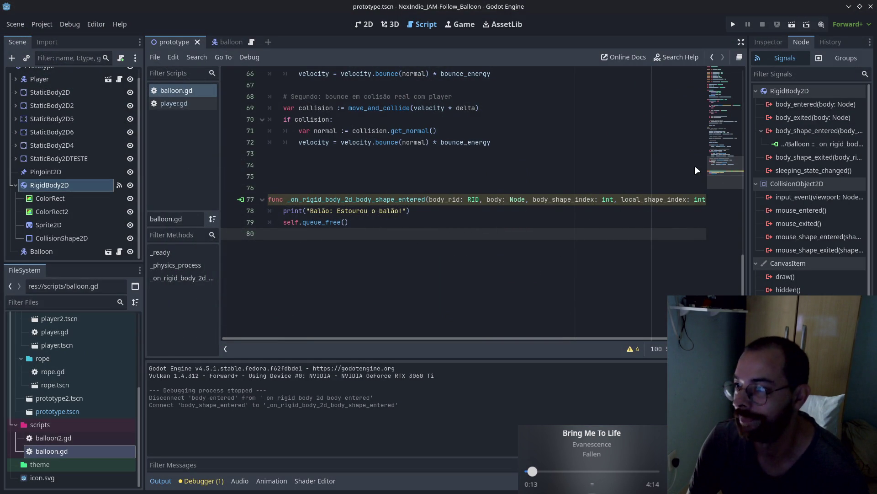
Run the project with F5 and move the game window aside to keep the code visible
click(361, 241)
key(F5)
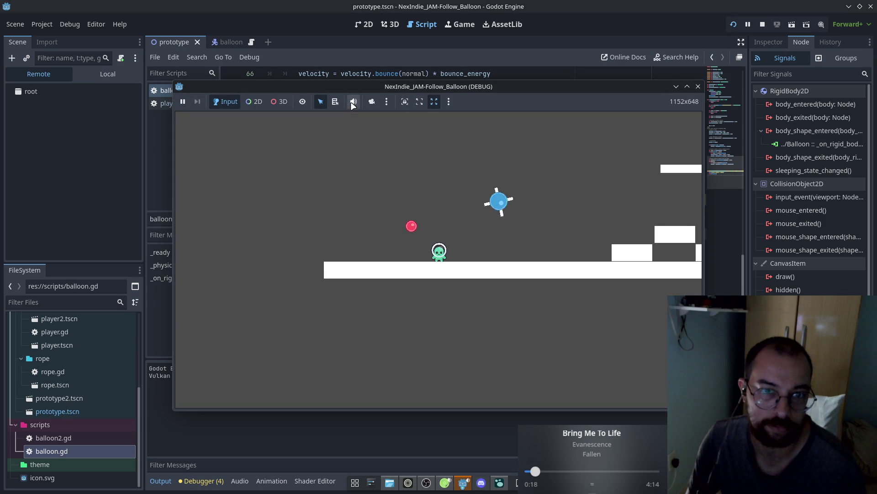
mouse_move(363, 85)
mouse_down()
mouse_move(465, 77)
mouse_move(492, 54)
mouse_up()
Walk the player right, jump onto a block, walk back left, then stop the game
key(Right)
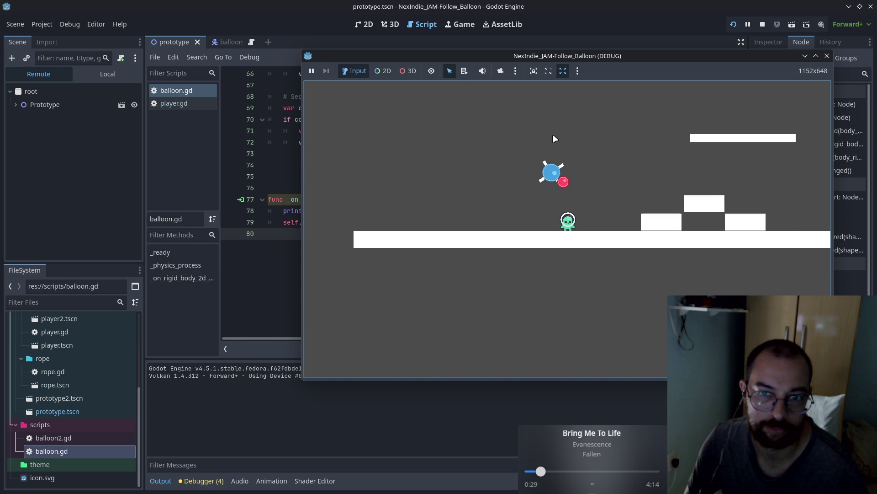
key(Right)
key(Right)
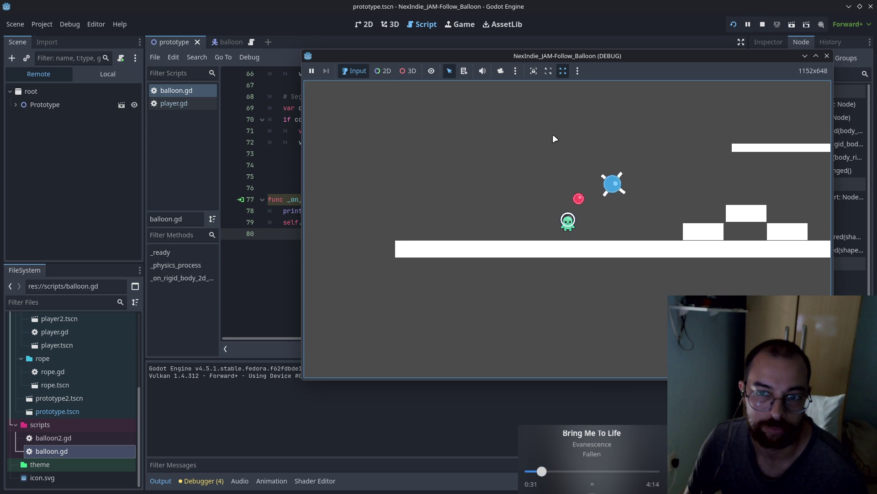
key(Right)
key(space)
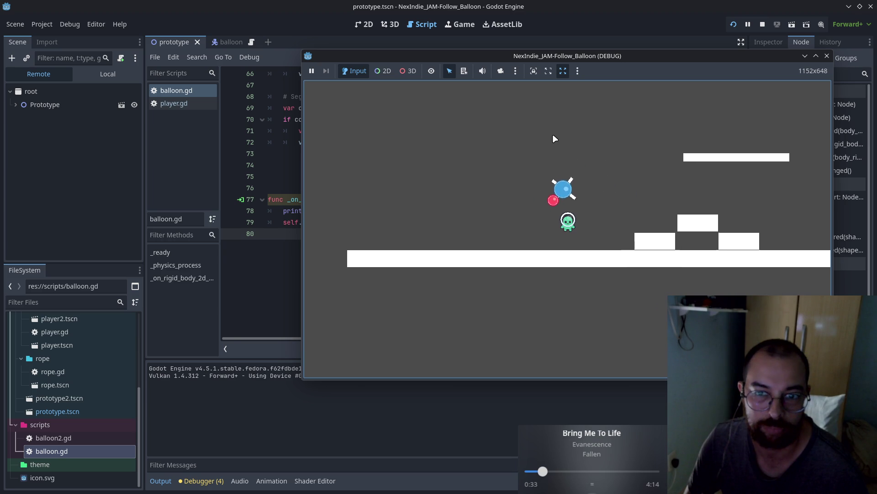
key(Left)
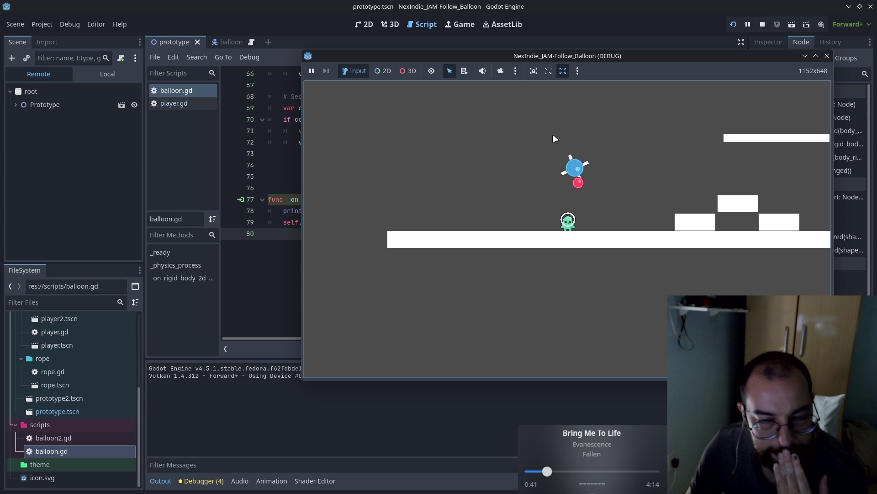
click(827, 56)
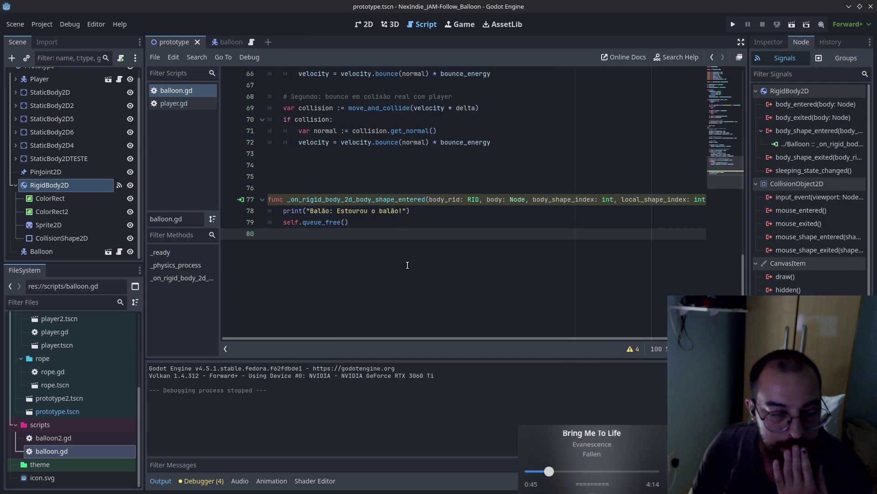
Save, then in the 2D view try enlarging the balloon's collision circle and undo it
click(382, 220)
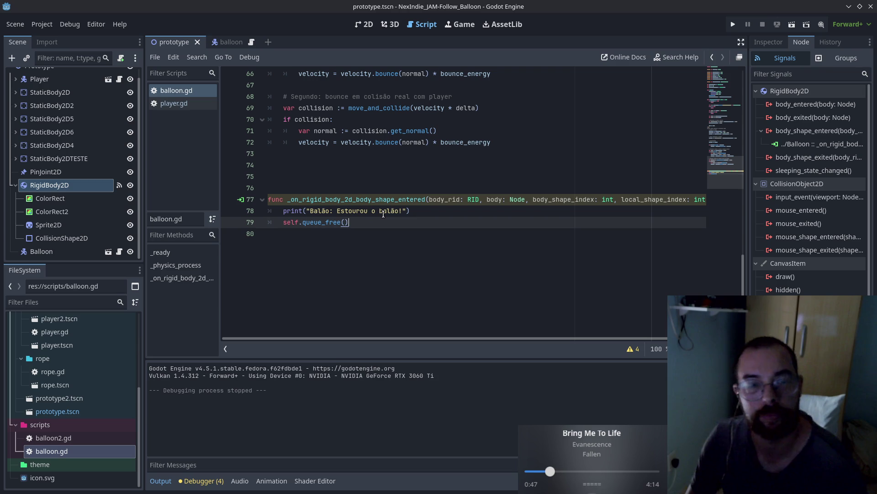
key(ctrl+s)
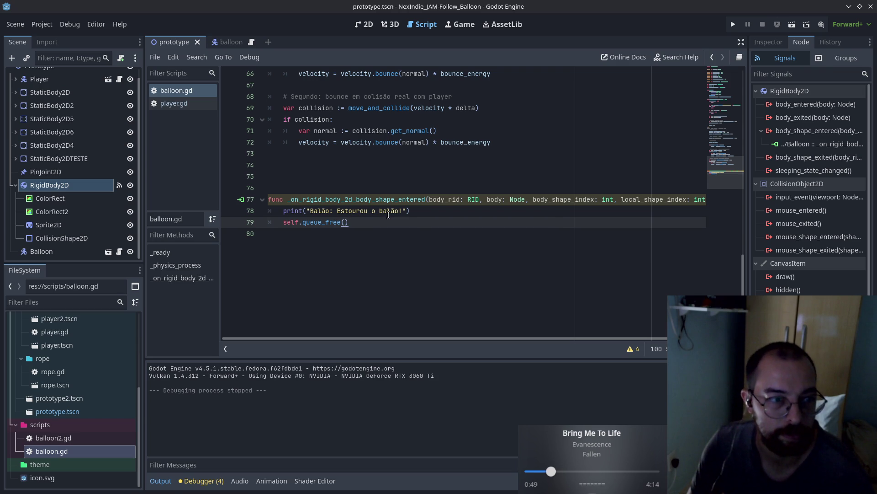
click(91, 235)
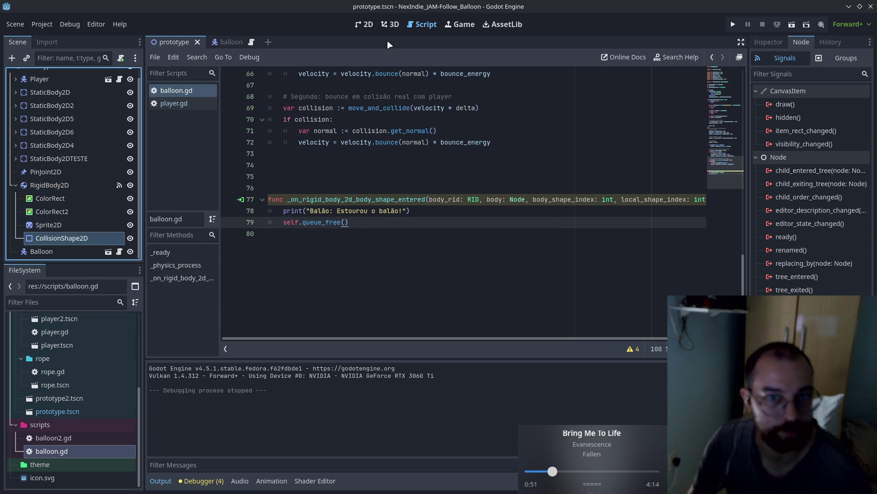
click(365, 25)
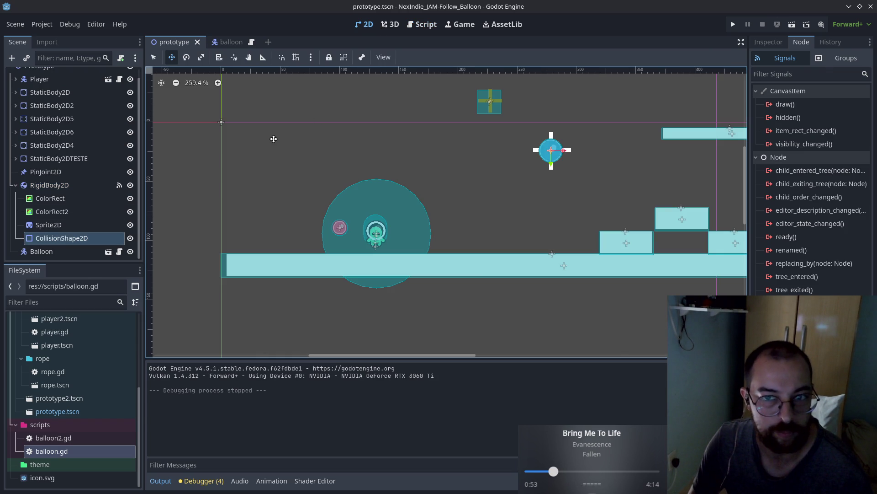
drag(564, 150, 603, 152)
key(ctrl+z)
key(ctrl+z)
scroll(585, 188, up, 3)
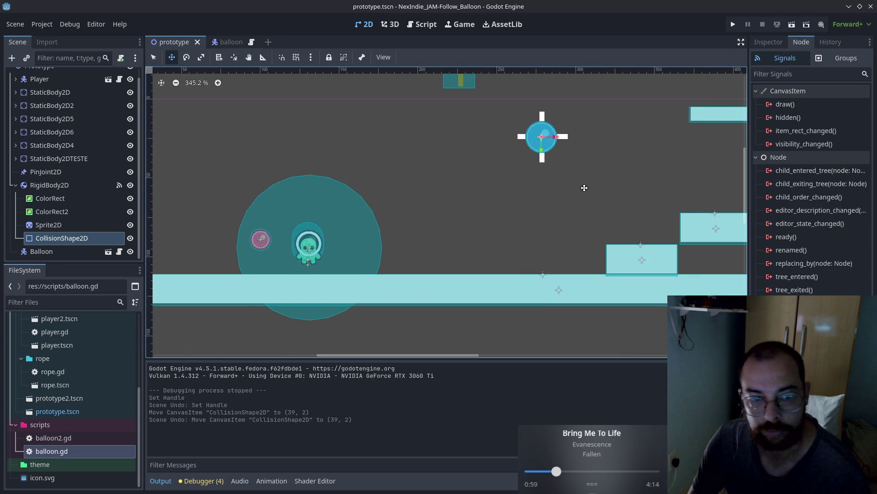
drag(585, 187, 446, 243)
scroll(446, 243, up, 1)
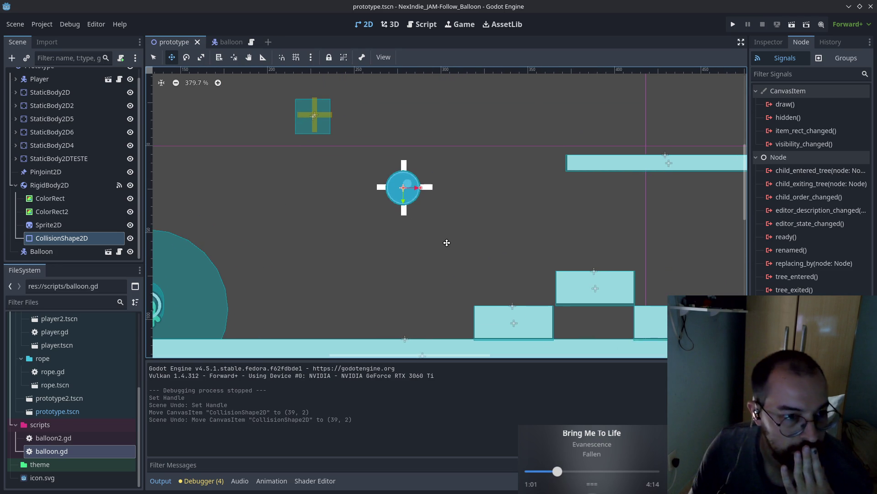
Shrink the balloon's CollisionShape2D circle to sit inside the sprite and save the scene
click(79, 185)
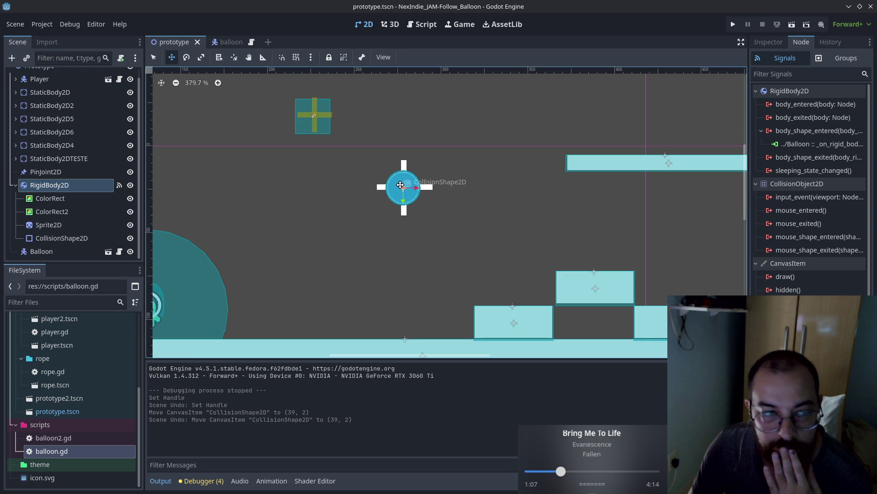
scroll(406, 186, up, 9)
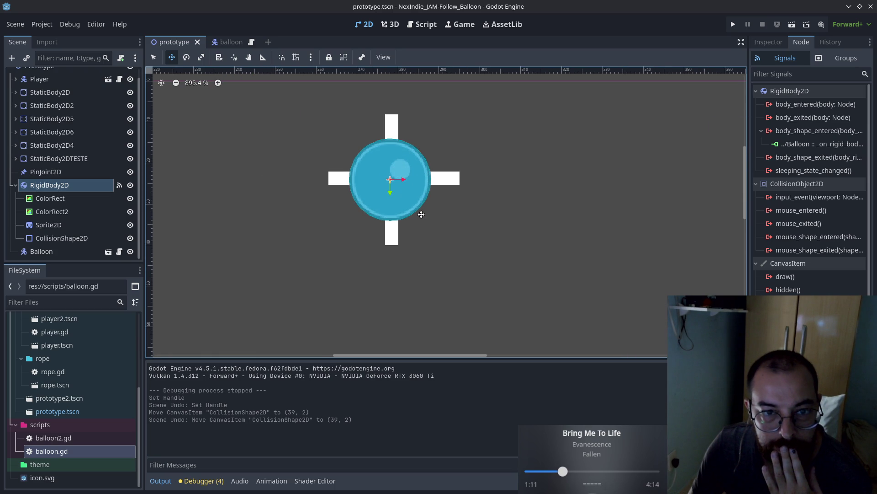
scroll(421, 214, down, 10)
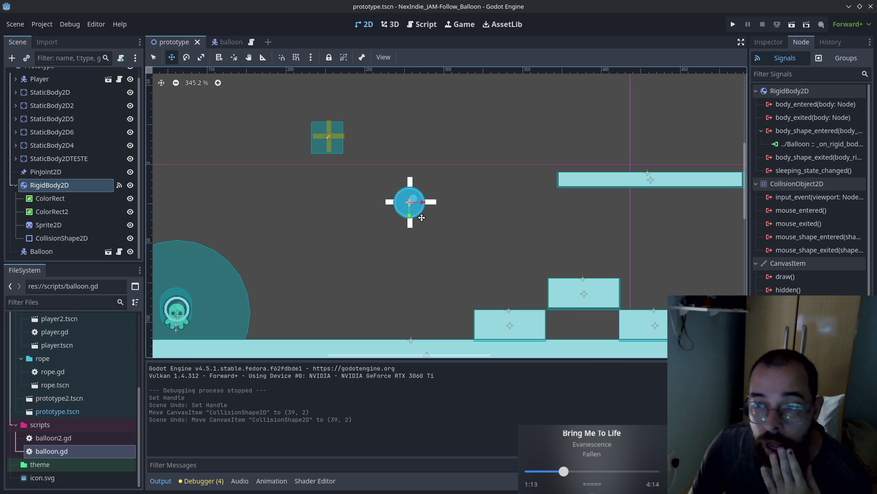
click(79, 237)
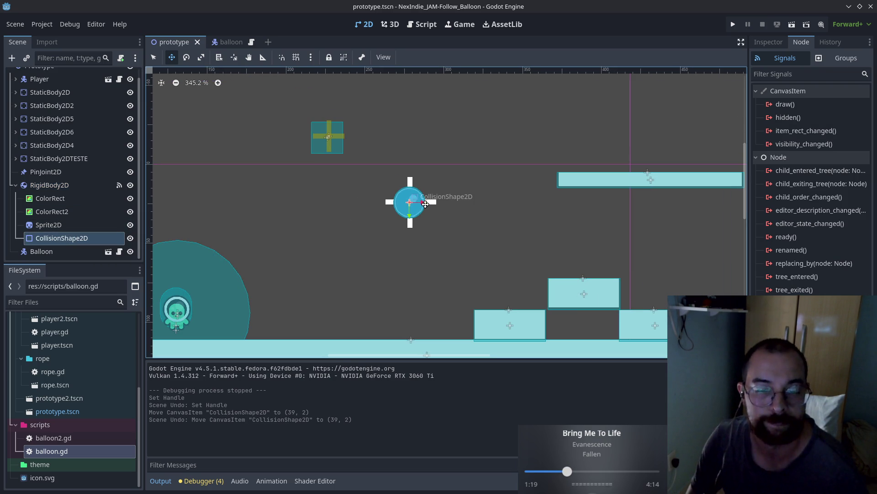
scroll(422, 188, up, 3)
scroll(422, 188, up, 15)
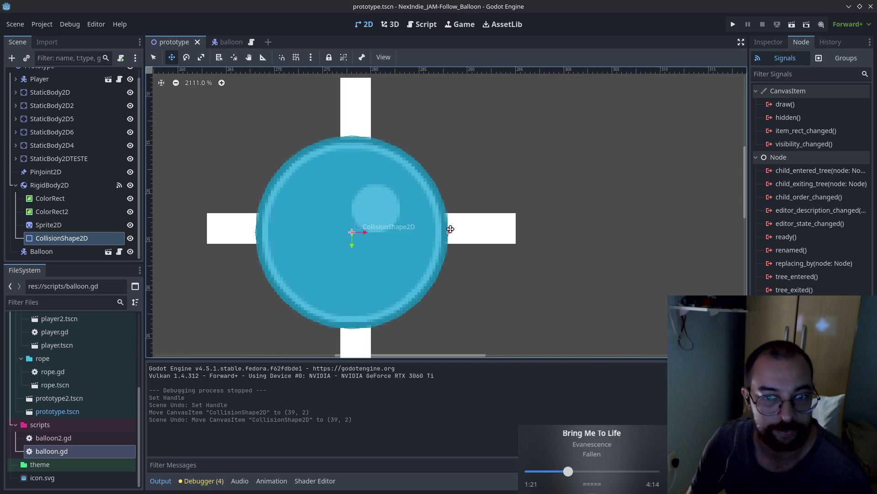
drag(446, 232, 441, 233)
scroll(476, 245, down, 5)
key(ctrl+s)
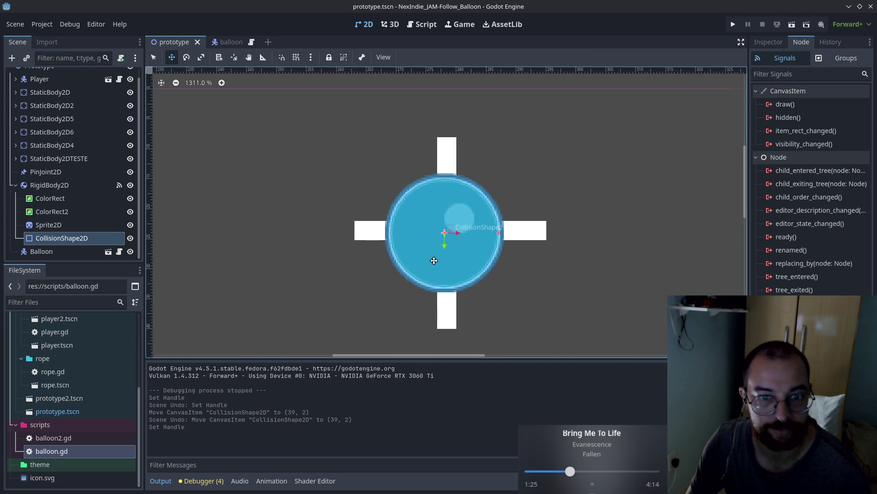
scroll(434, 260, up, 6)
scroll(378, 281, down, 10)
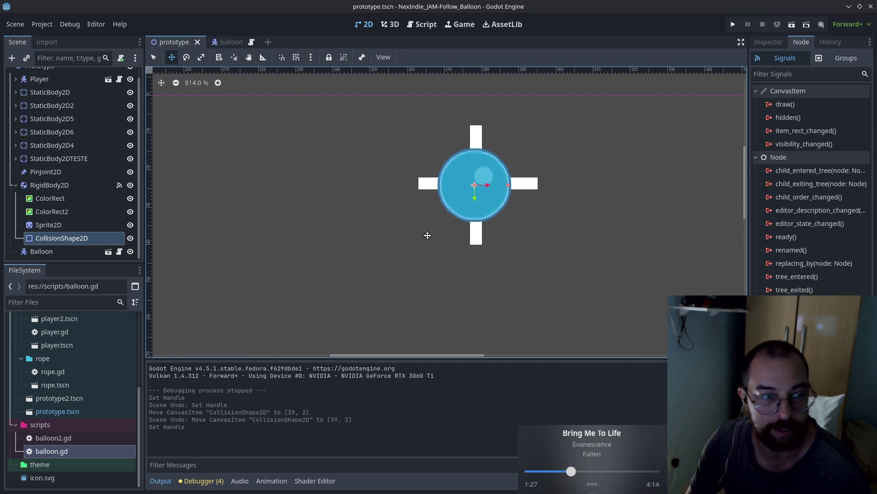
scroll(350, 283, down, 2)
scroll(324, 236, down, 3)
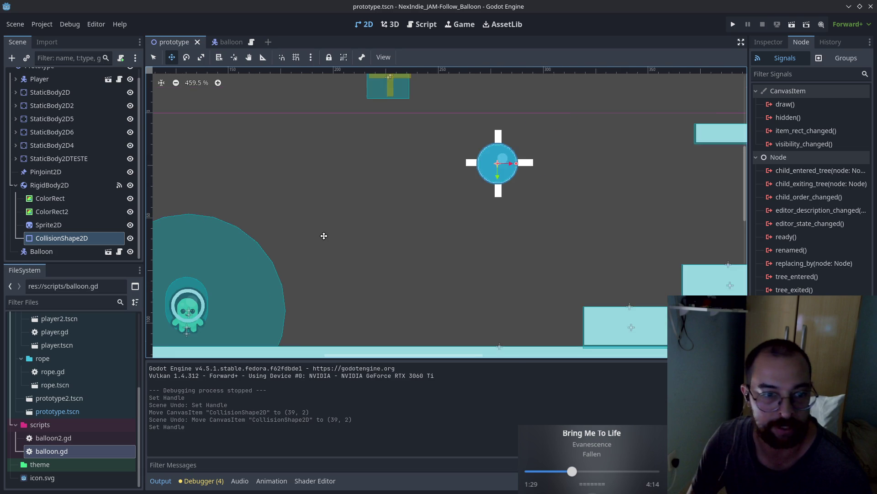
key(ctrl+s)
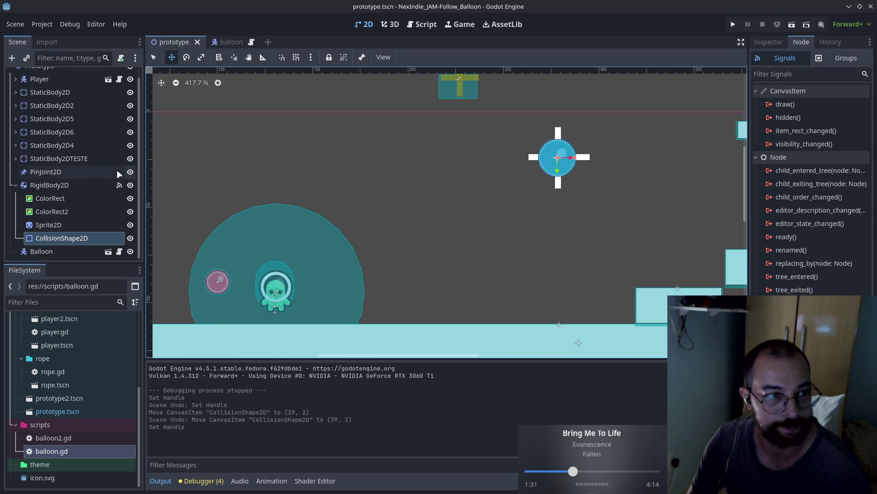
Move the RigidBody2D balloon and PinJoint2D lower together and save the scene
click(77, 184)
ctrl+click(82, 177)
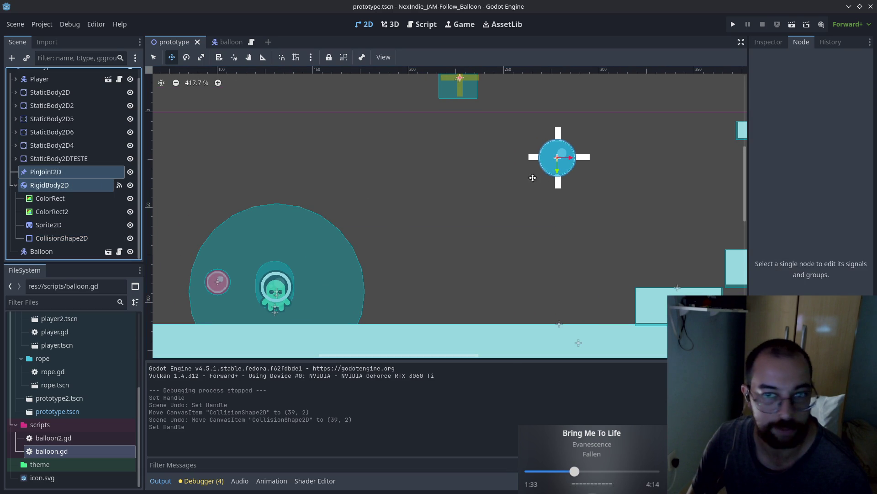
drag(523, 181, 518, 218)
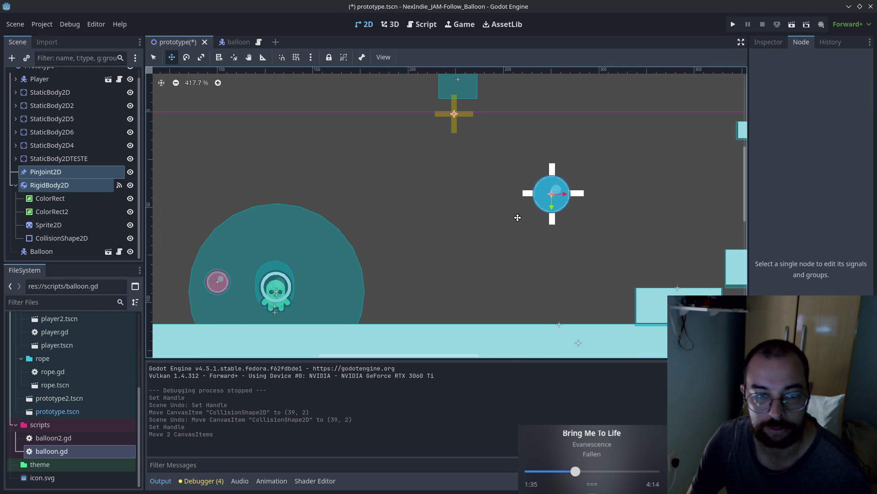
key(ctrl+s)
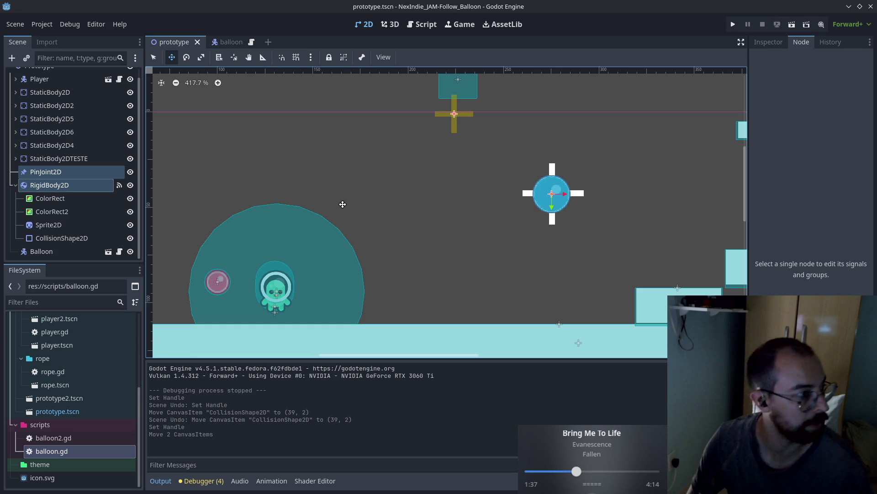
click(733, 24)
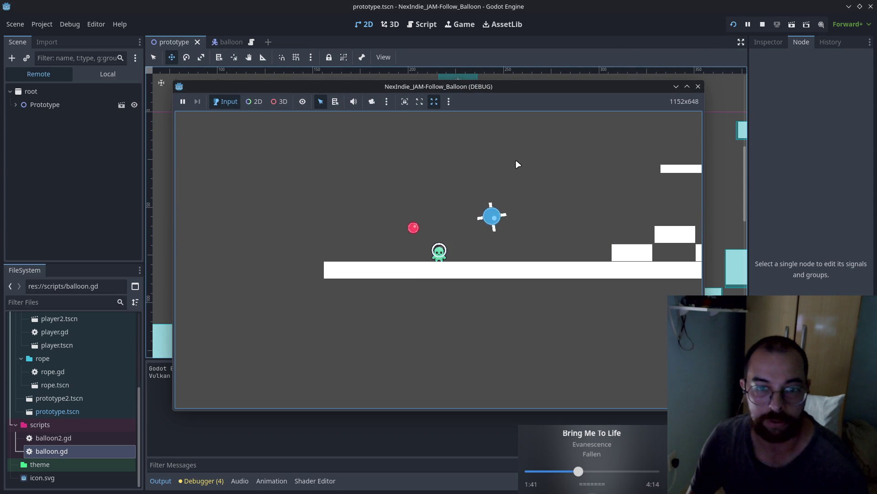
key(Left)
key(Right)
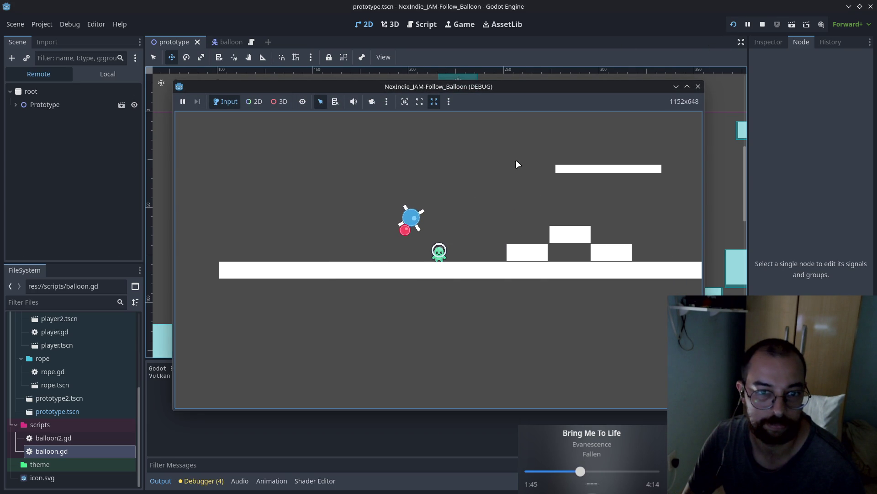
key(space)
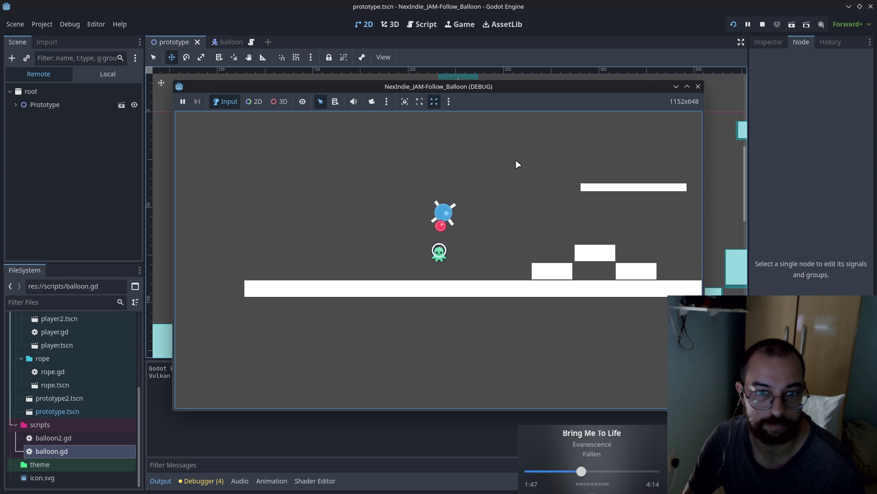
key(Right)
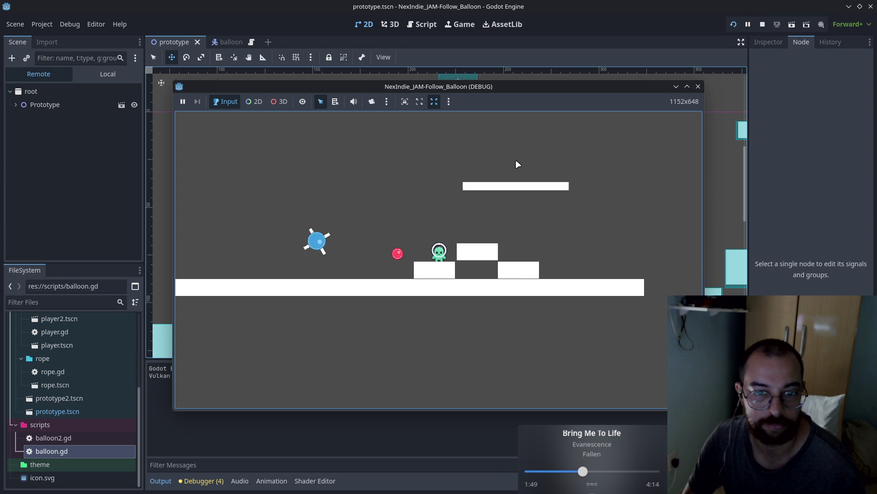
key(Left)
key(Left)
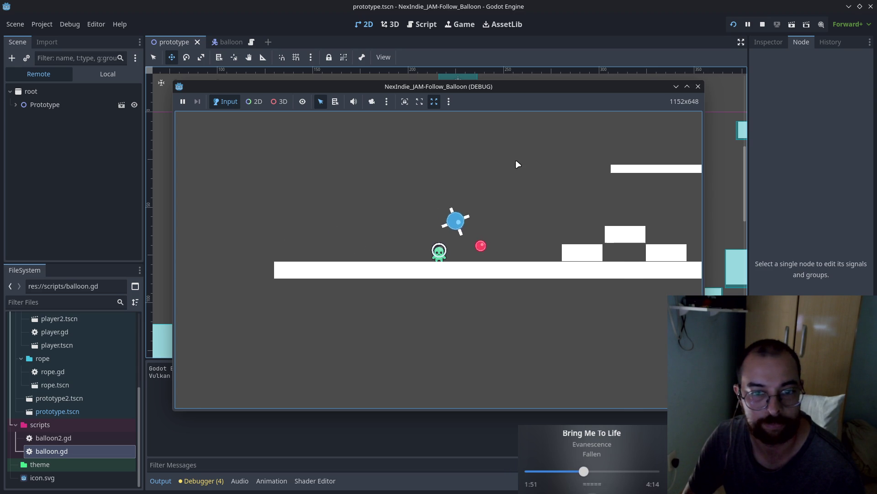
key(Right)
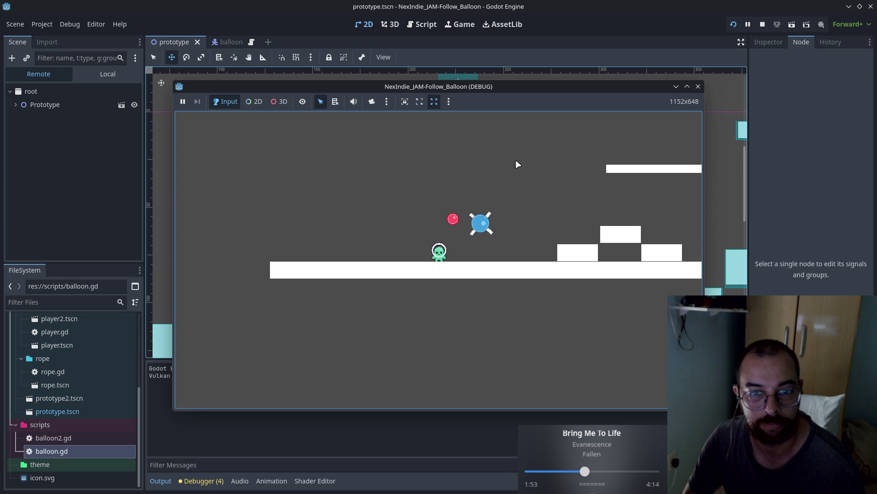
key(Right)
key(Left)
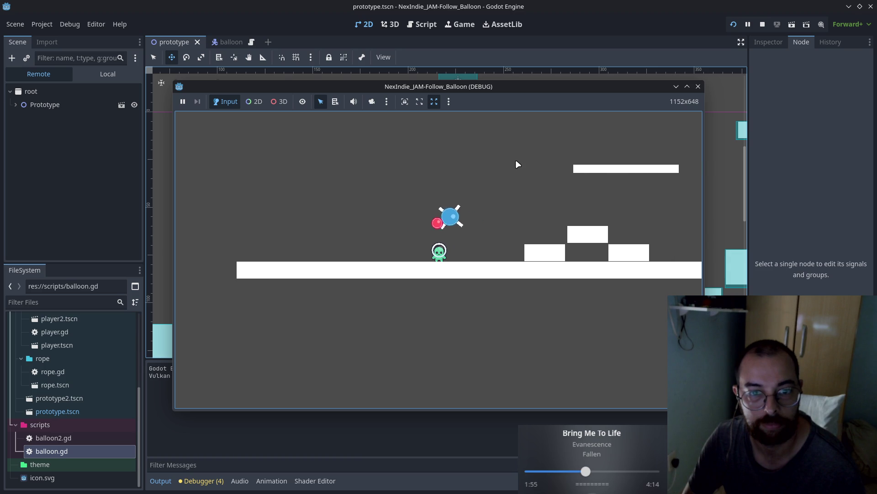
key(Right)
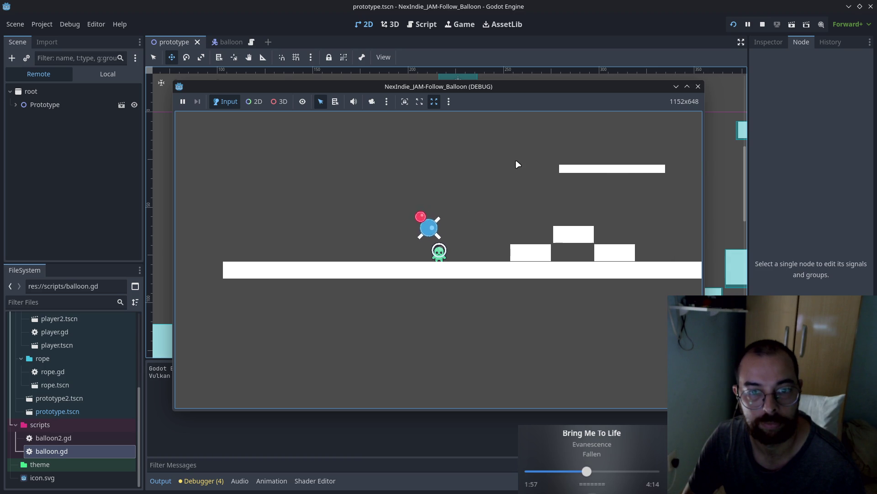
key(space)
key(Right)
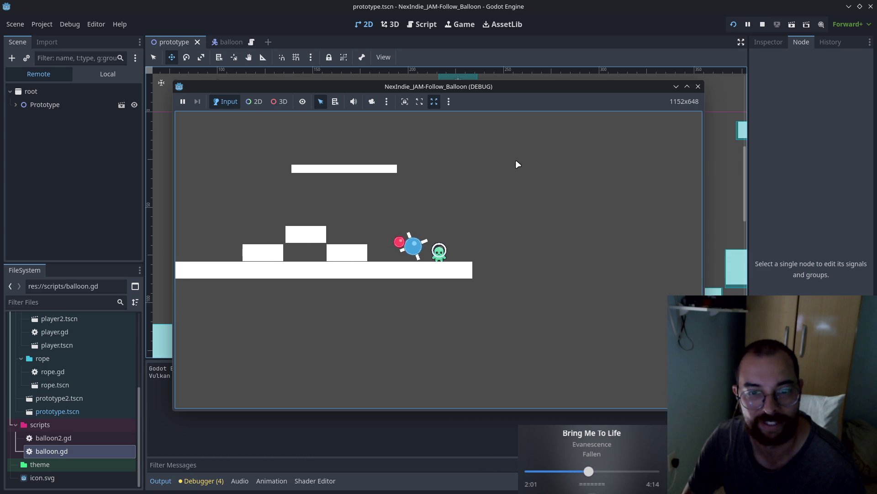
key(Left)
key(Right)
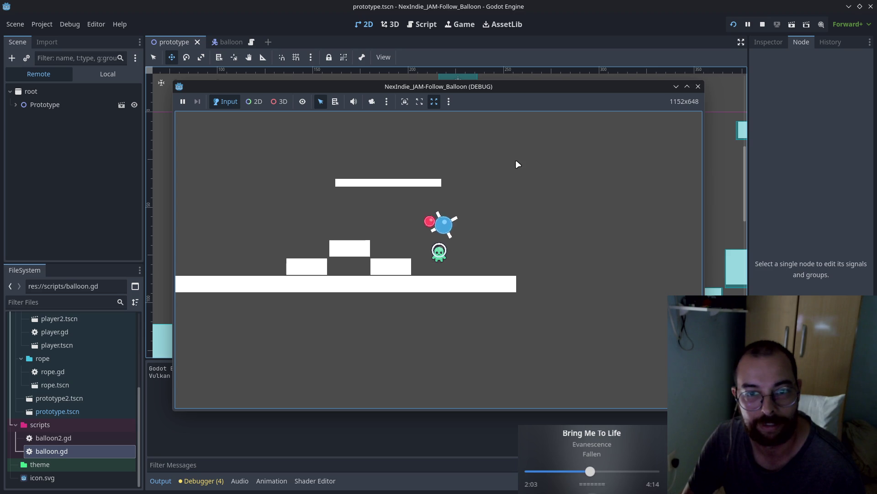
key(Left)
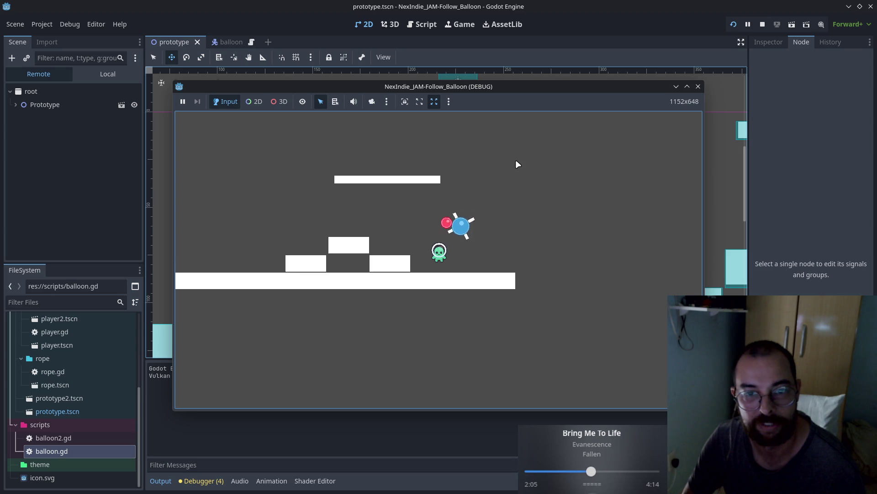
key(Right)
key(Left)
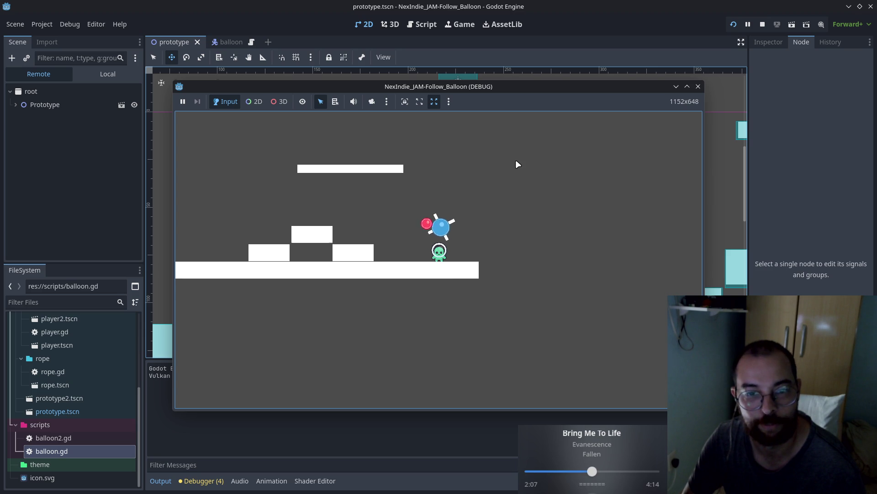
key(space)
key(Left)
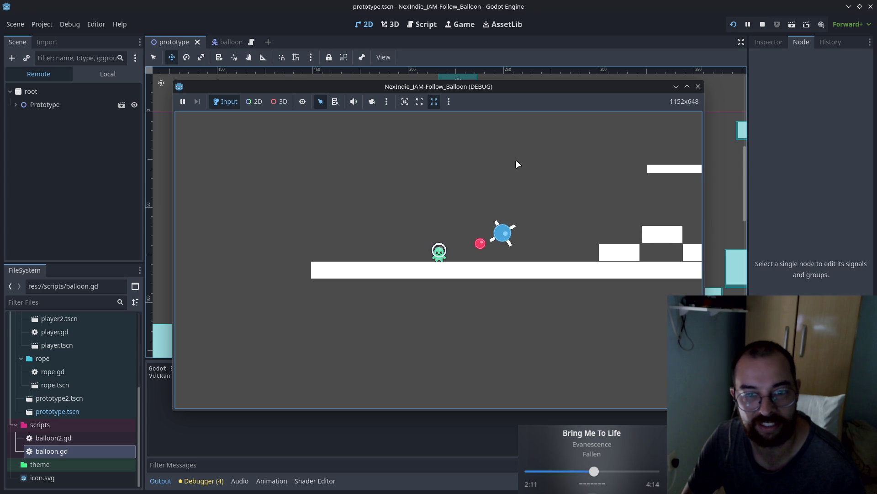
key(Right)
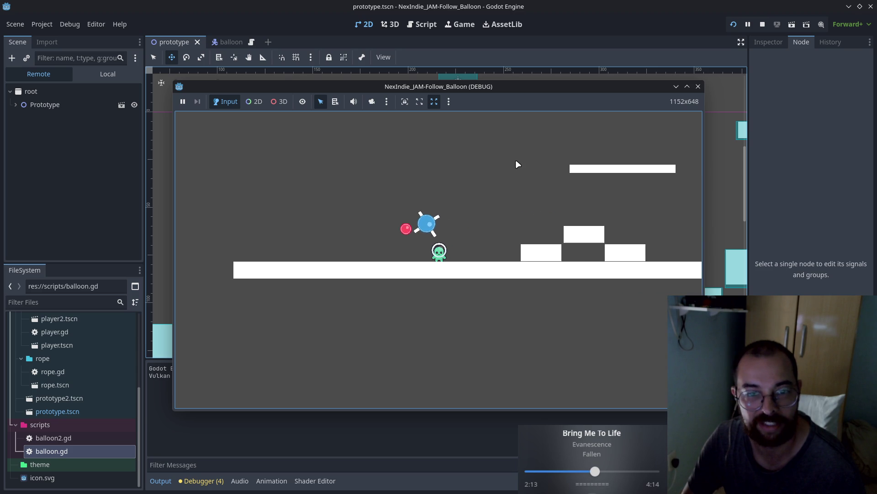
key(Left)
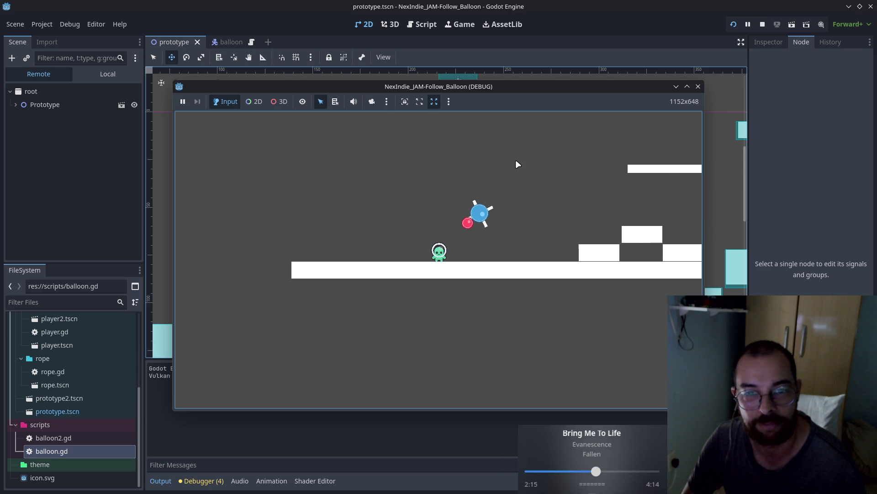
key(Right)
key(space)
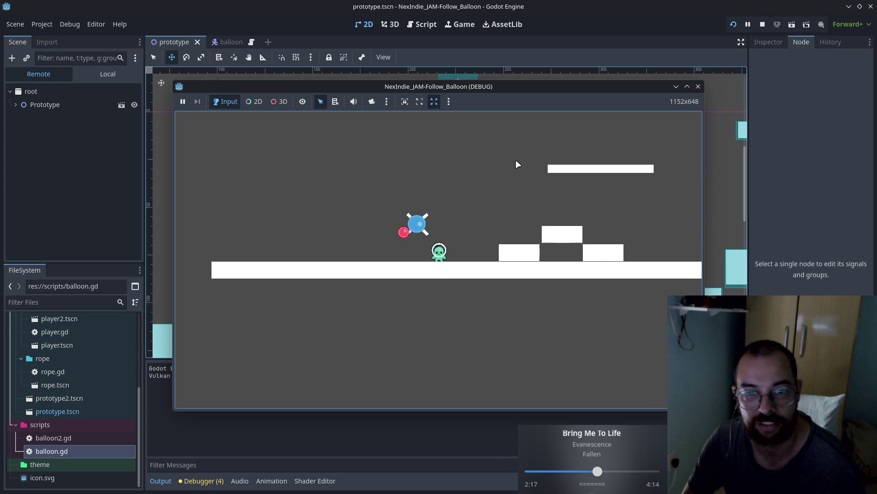
key(Left)
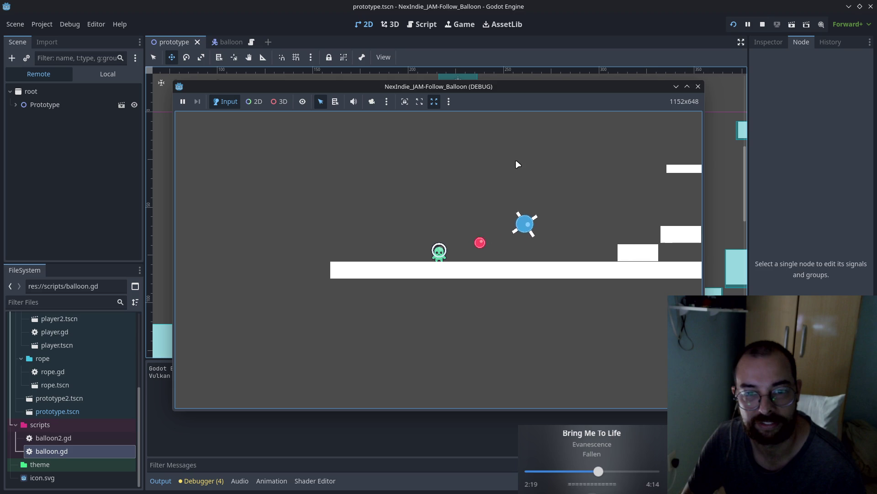
key(Right)
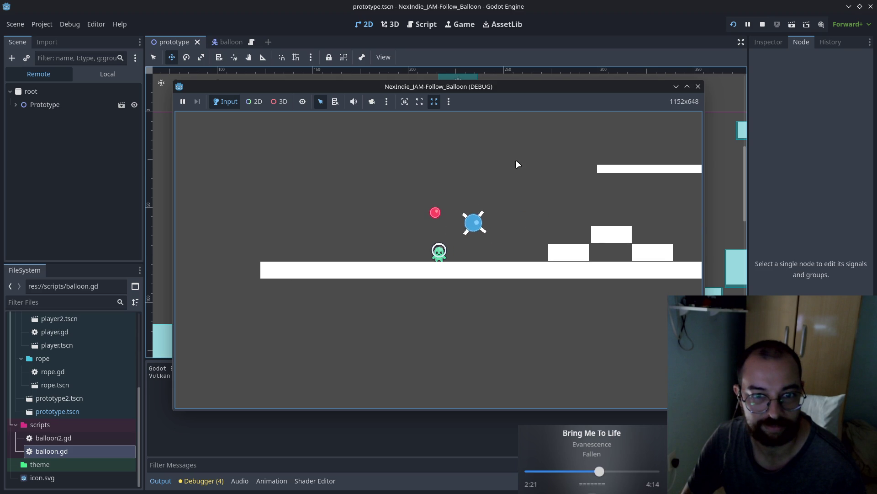
key(Right)
key(Left)
key(Right)
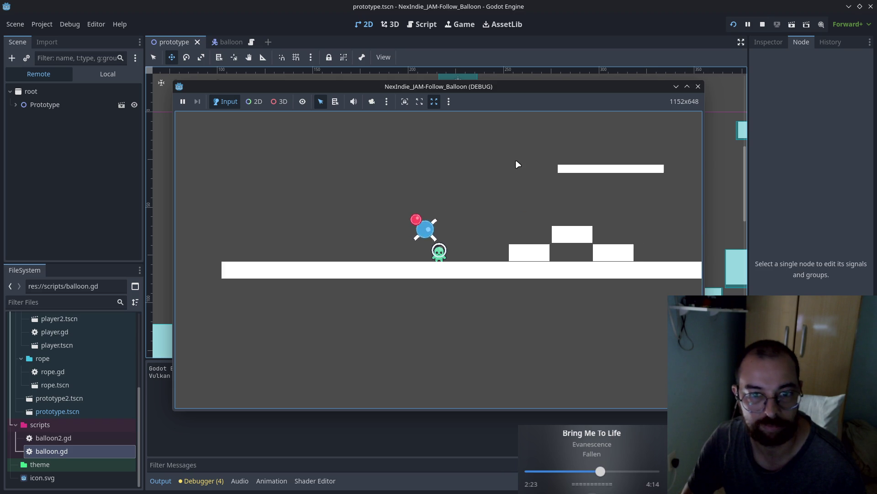
key(space)
key(Right)
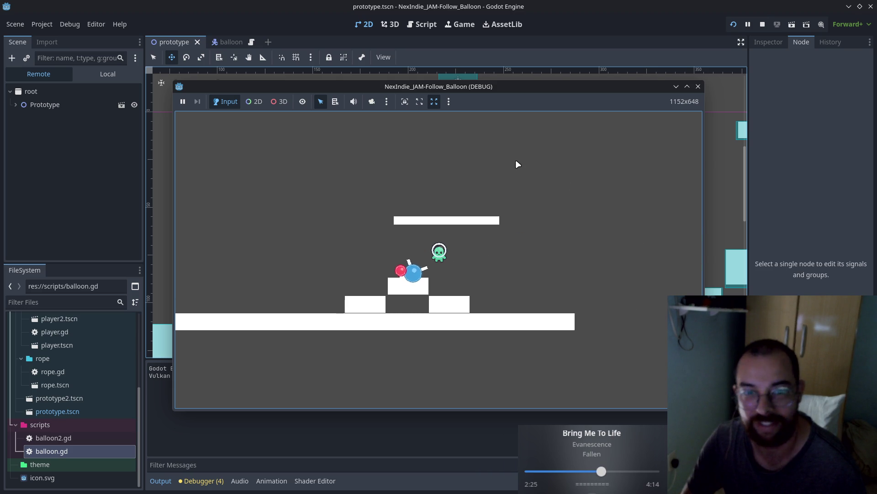
key(Left)
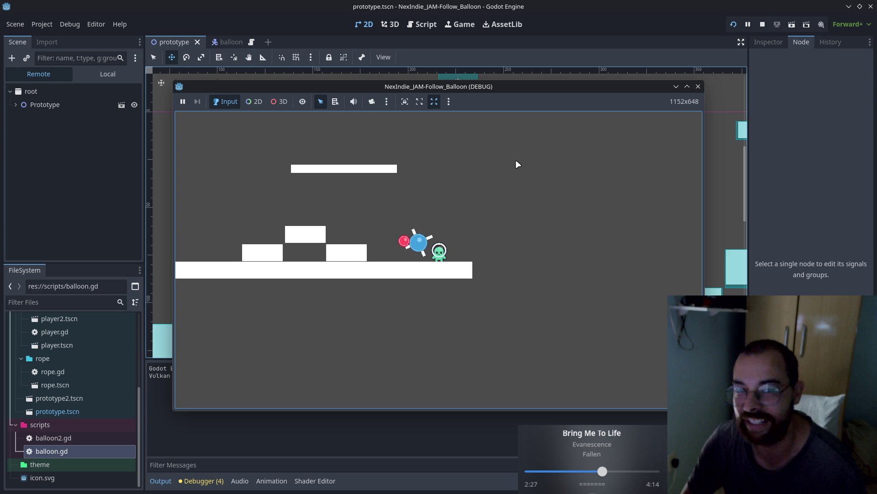
key(Left)
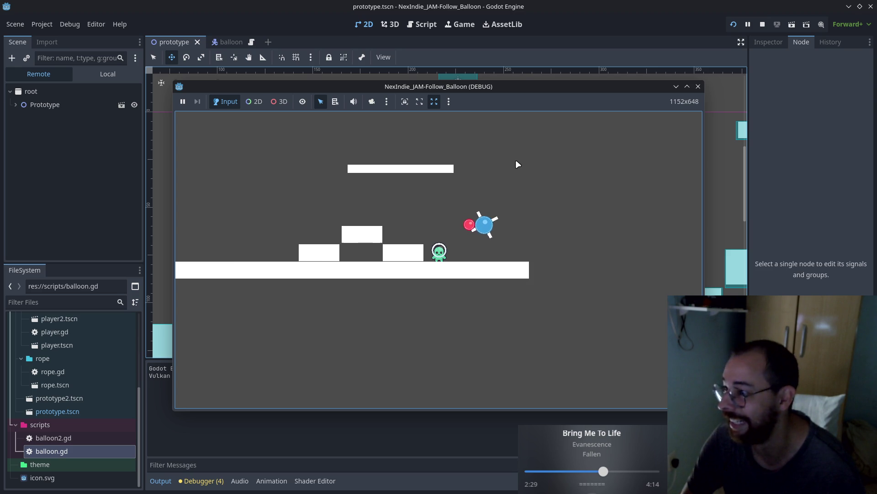
key(space)
key(Left)
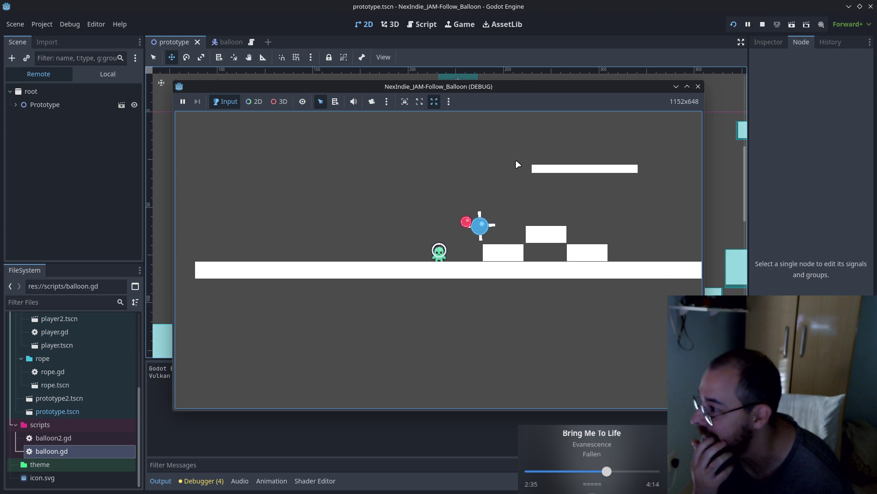
key(Left)
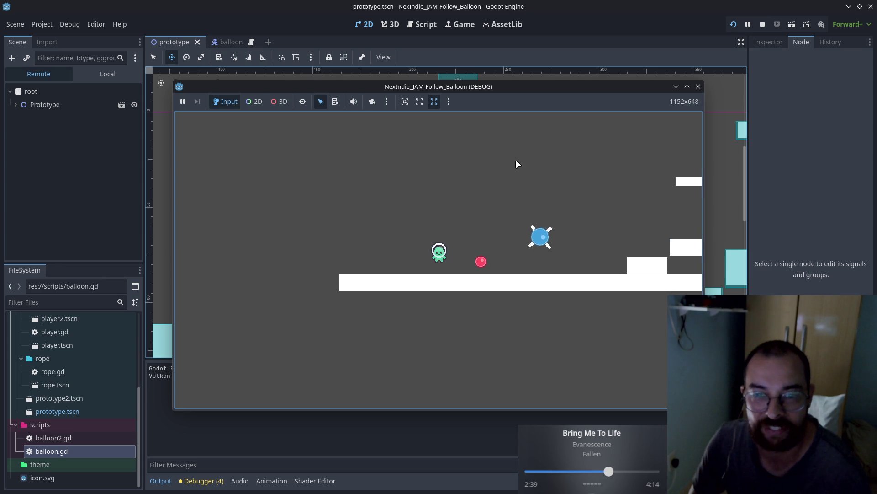
key(Right)
key(Left)
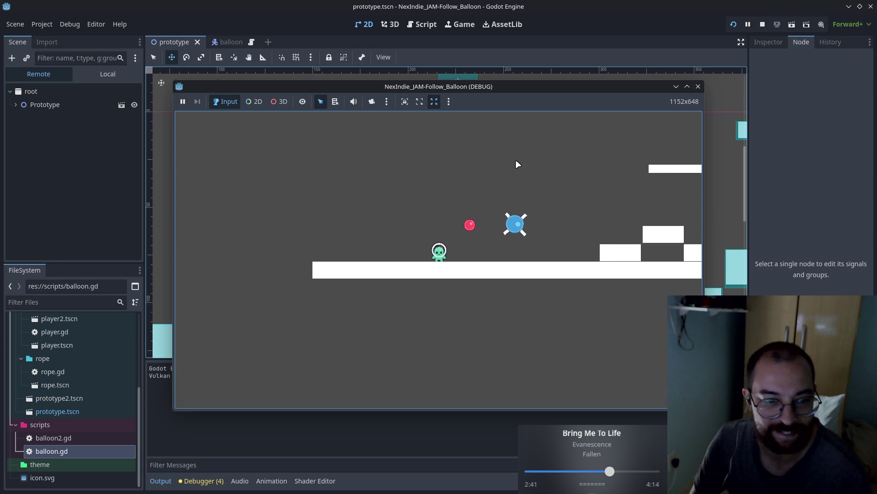
key(Right)
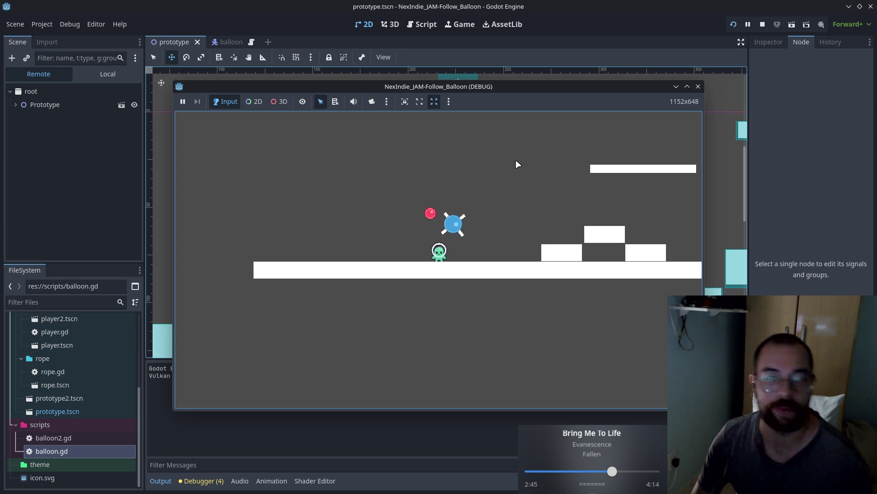
Stop the running game and select the ColorRect node
click(697, 87)
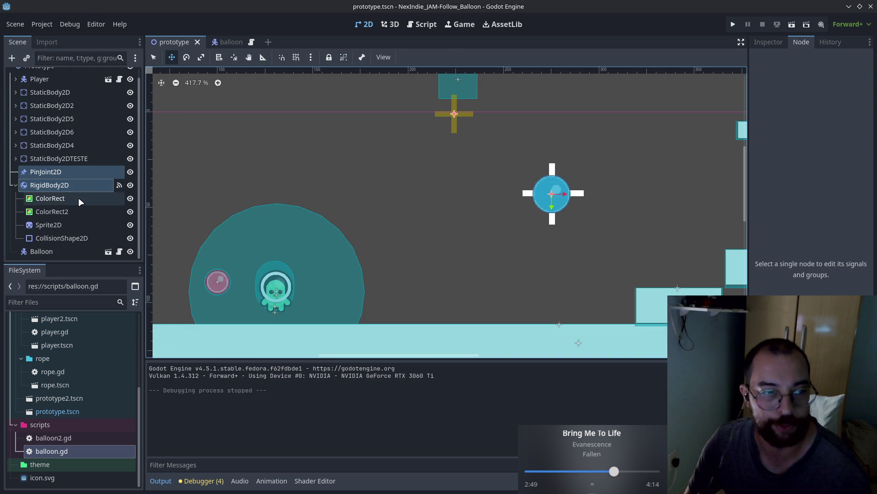
click(96, 198)
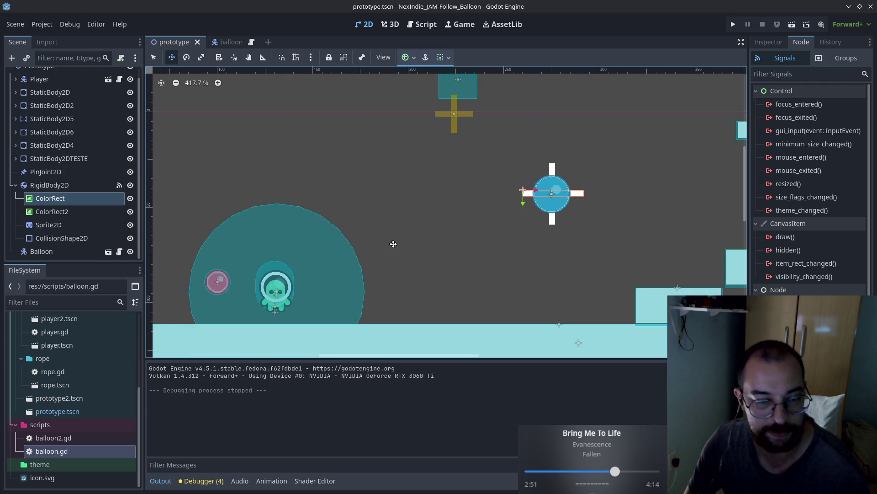
scroll(371, 246, down, 3)
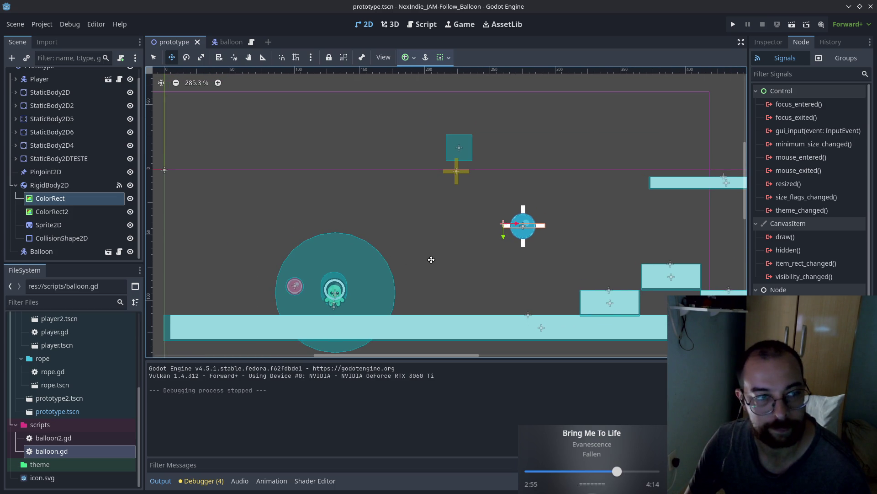
Delete the balloon's CollisionShape2D node, then undo the deletion
click(72, 185)
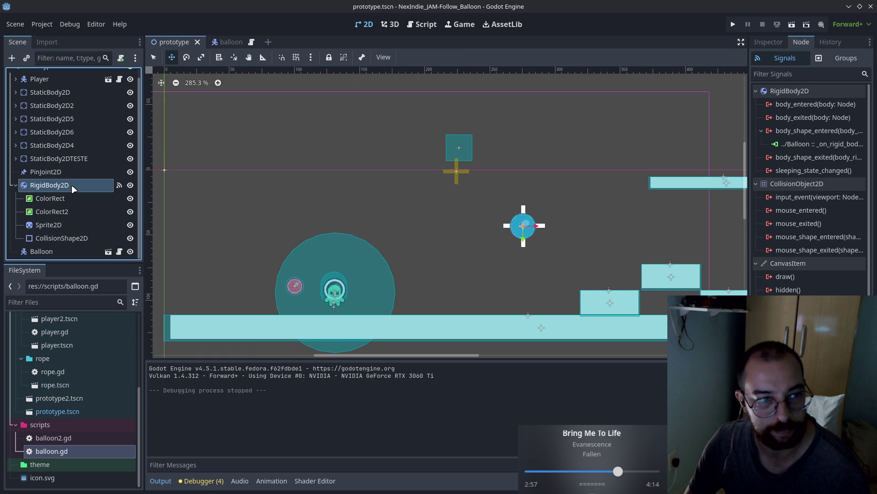
click(69, 237)
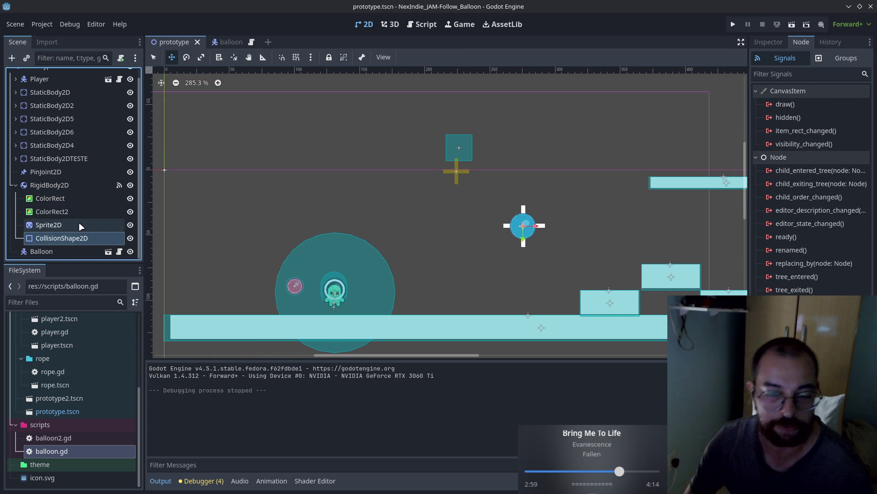
key(Delete)
key(Return)
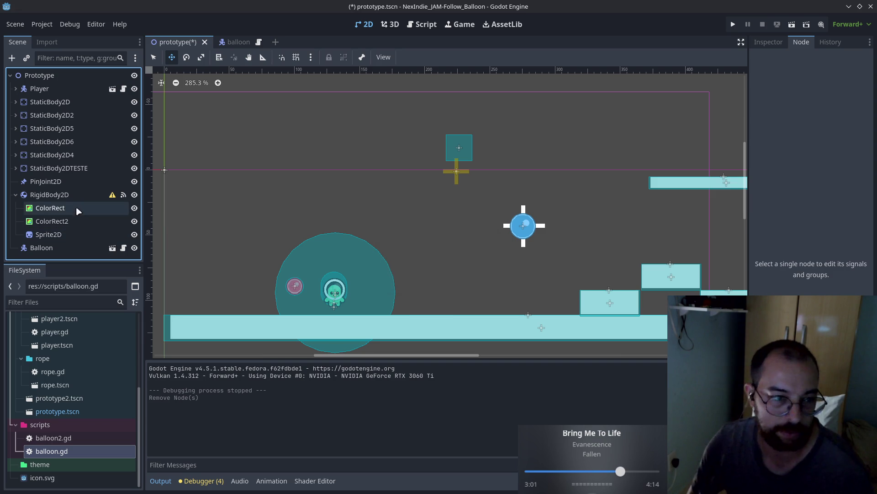
click(68, 196)
key(ctrl+z)
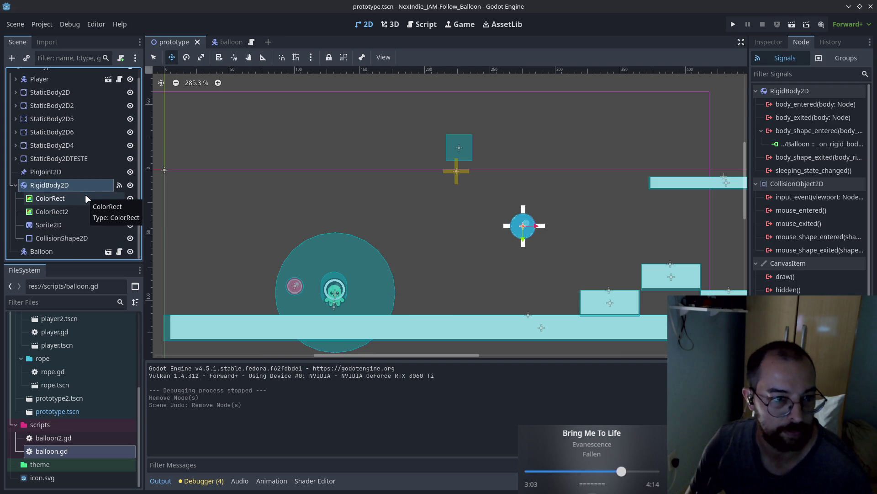
click(79, 239)
Show the RigidBody2D's body_shape_entered signal documentation in the Node > Signals tab
scroll(525, 204, up, 5)
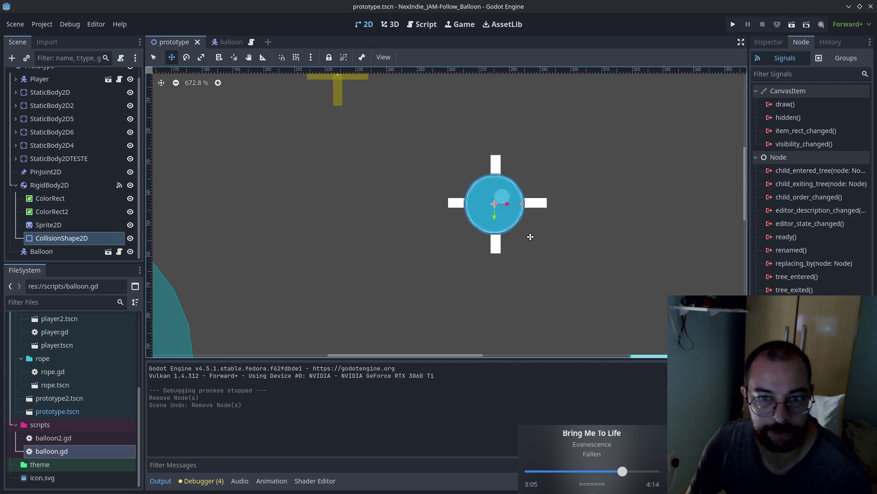
click(82, 185)
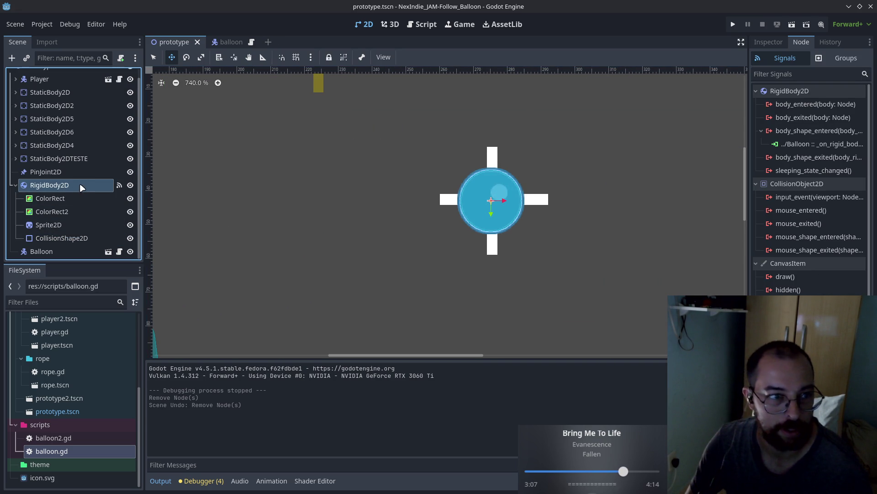
mouse_move(807, 133)
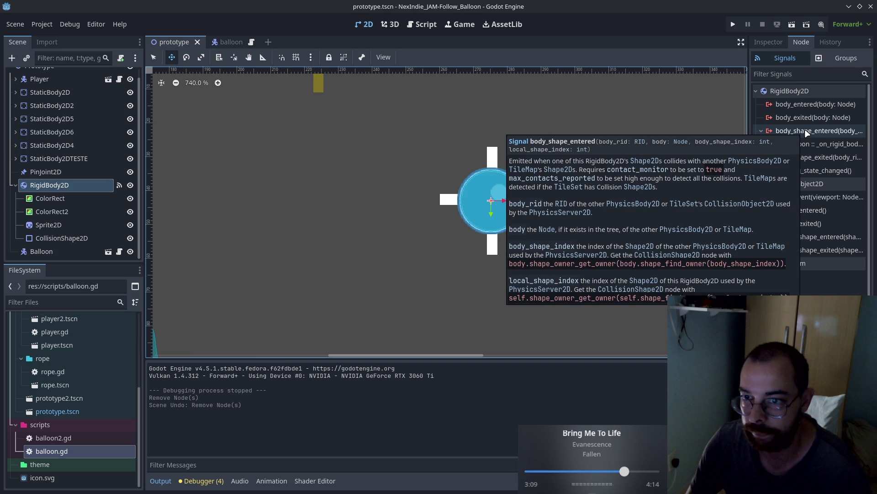
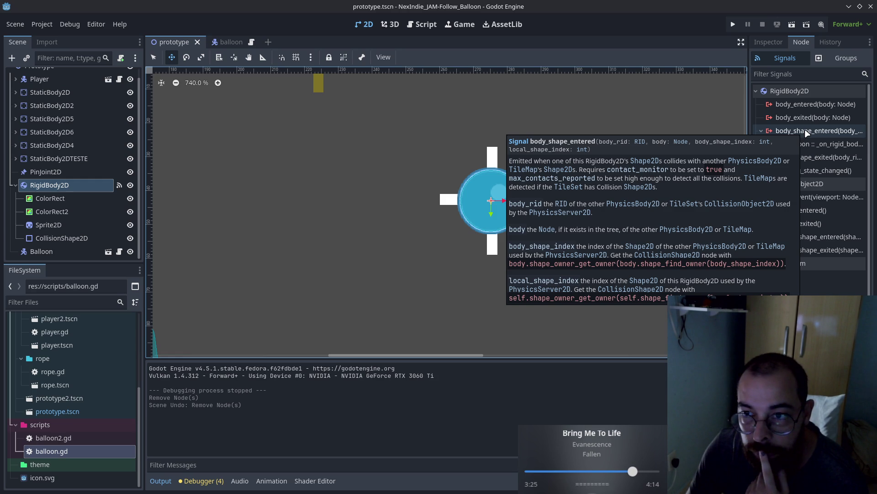
Disconnect the ../Balloon _on_rigid_body_2d_body_shape_entered connection from body_shape_entered
mouse_move(806, 106)
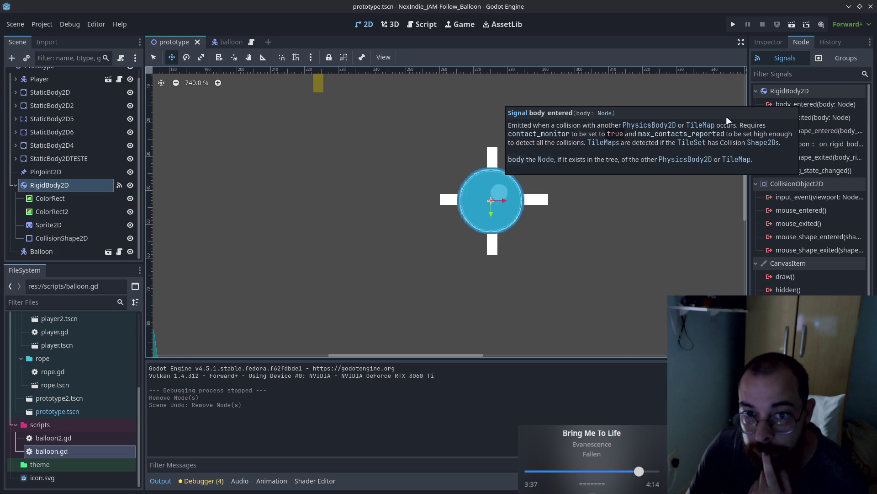
scroll(316, 176, down, 3)
drag(315, 219, 431, 231)
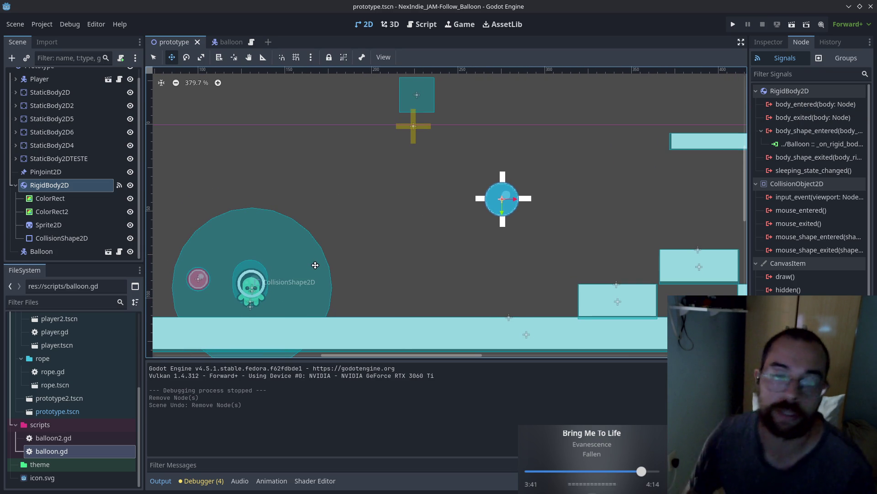
click(817, 144)
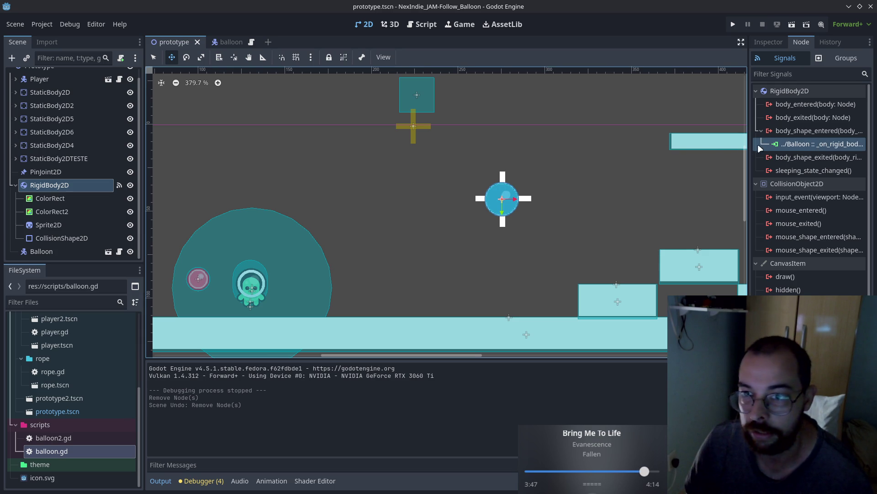
right_click(799, 142)
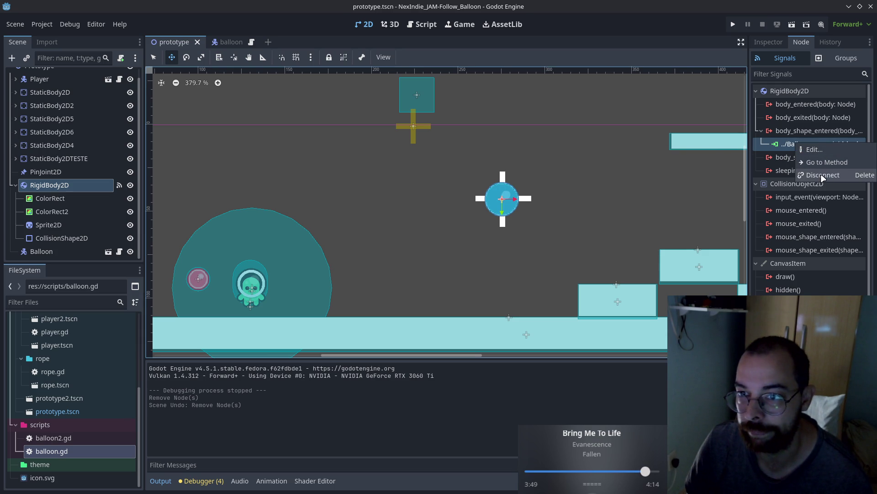
click(823, 175)
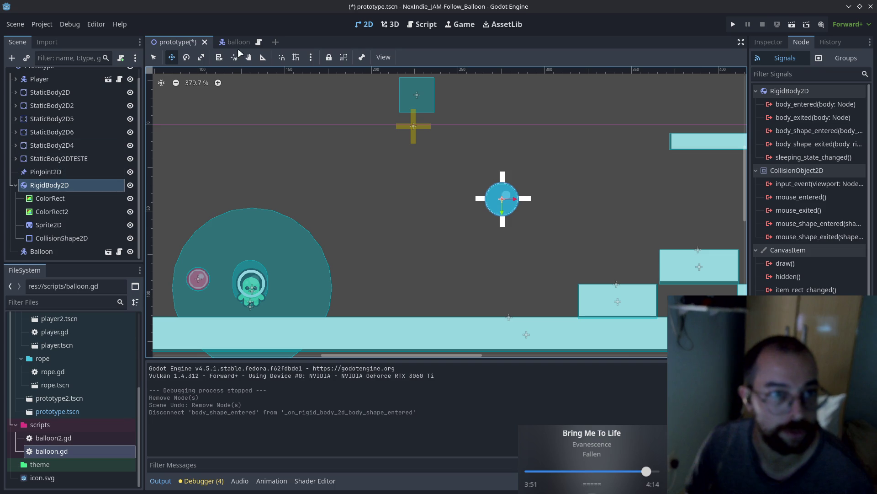
Add a new Area2D node as a child of the Prototype root
scroll(375, 197, down, 2)
scroll(389, 267, up, 4)
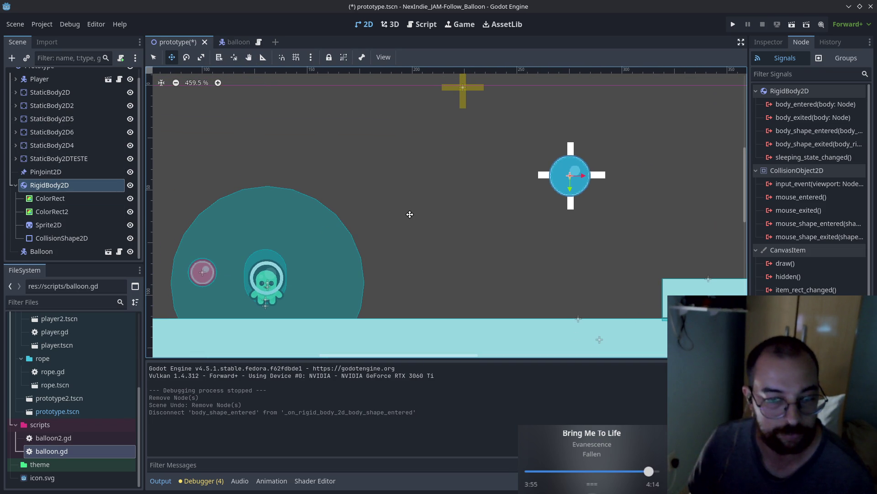
click(53, 198)
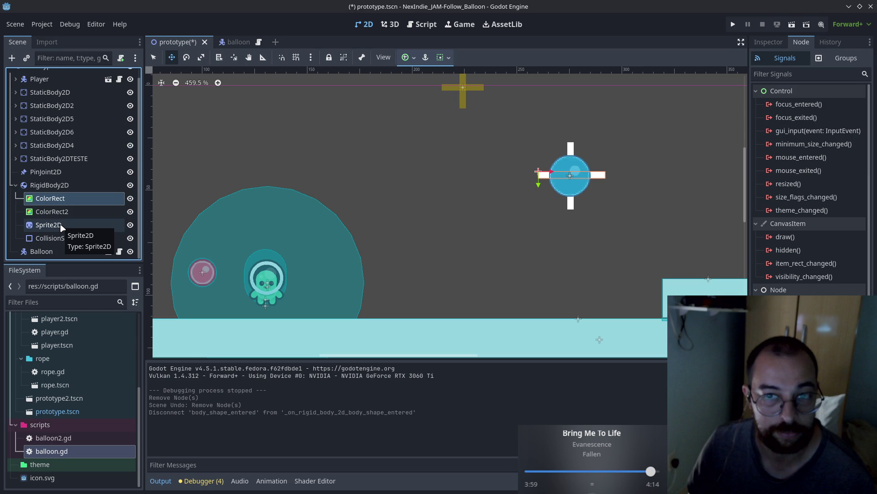
scroll(59, 151, up, 1)
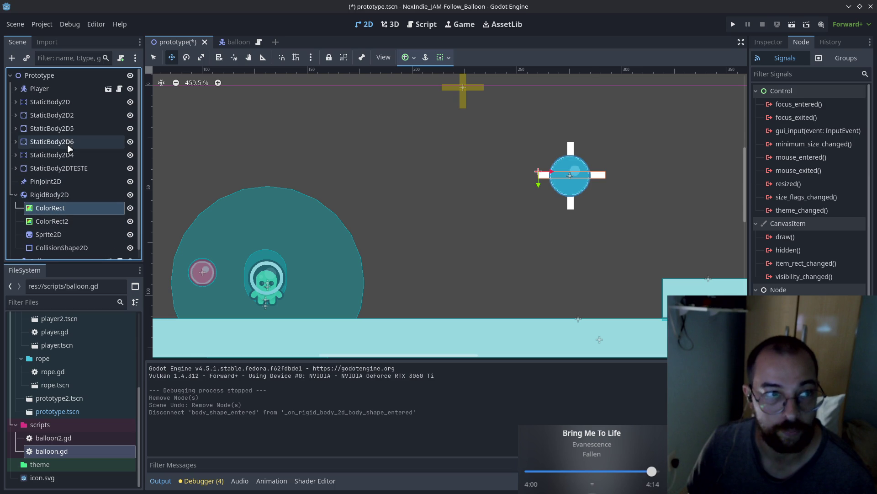
click(56, 74)
key(ctrl+a)
text(ar)
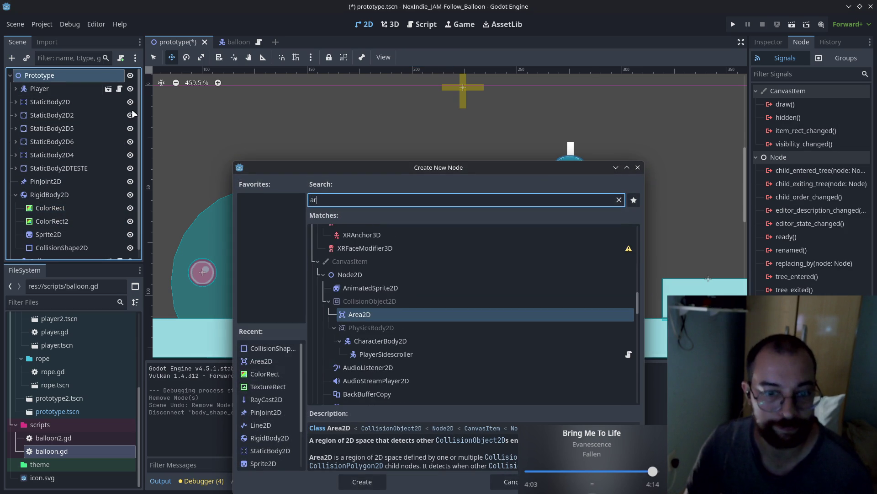
key(Return)
key(f)
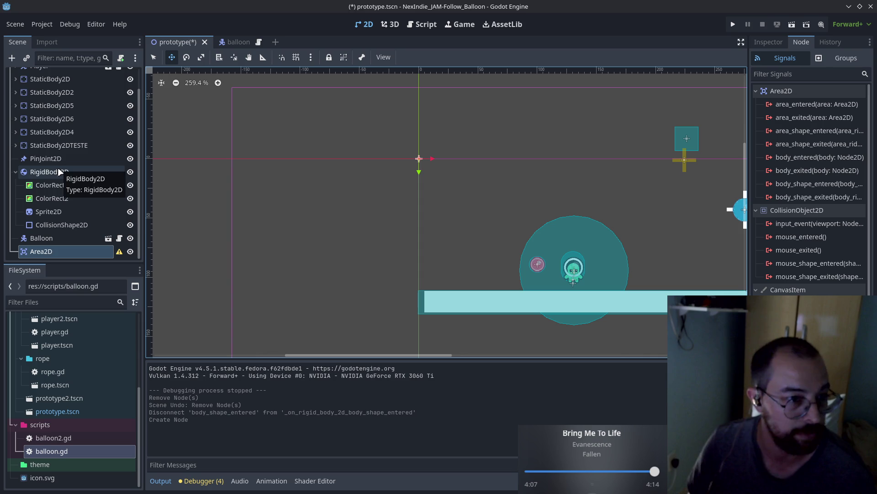
Duplicate ColorRect, ColorRect2 and Sprite2D, parent the copies under Area2D, and move them beside the balloon
click(57, 212)
shift+click(59, 185)
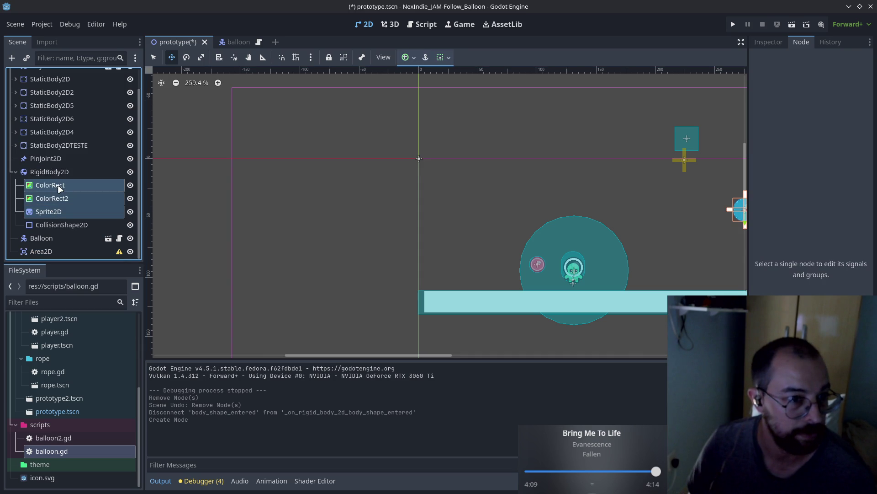
key(ctrl+d)
drag(66, 201, 54, 252)
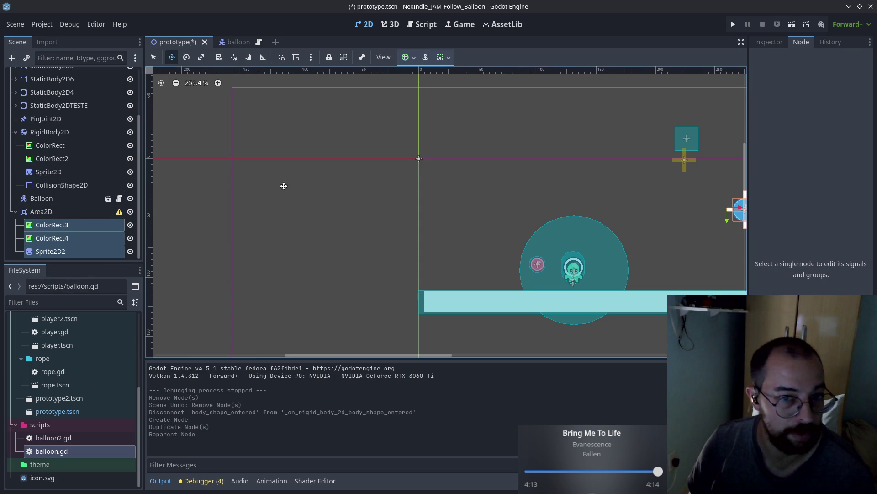
mouse_move(599, 242)
mouse_down()
mouse_move(258, 205)
mouse_move(273, 192)
mouse_move(468, 216)
mouse_move(575, 294)
mouse_move(562, 288)
mouse_up()
click(63, 212)
Select the Area2D and start adding a child node to it
scroll(561, 289, up, 2)
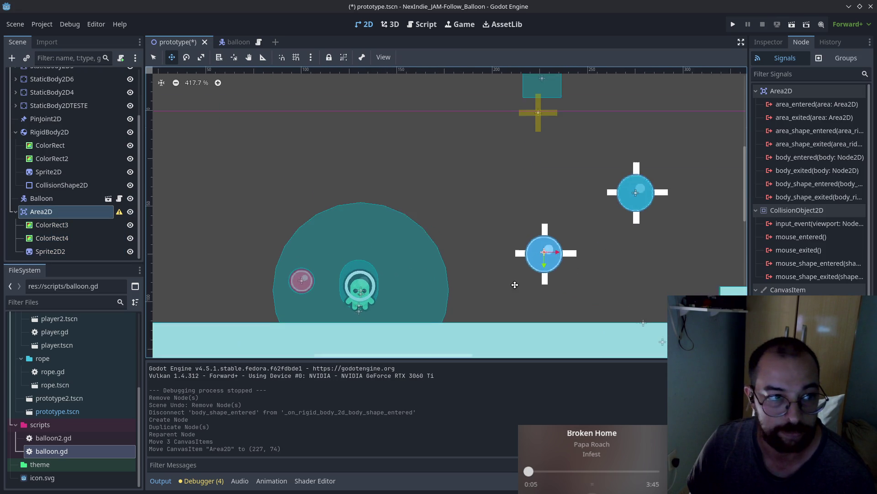
scroll(561, 289, right, 3)
scroll(561, 289, down, 2)
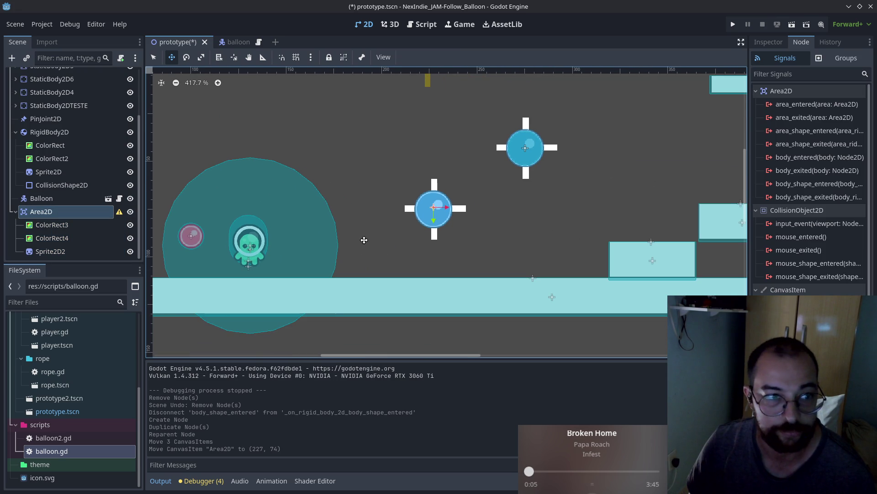
click(62, 212)
key(ctrl+a)
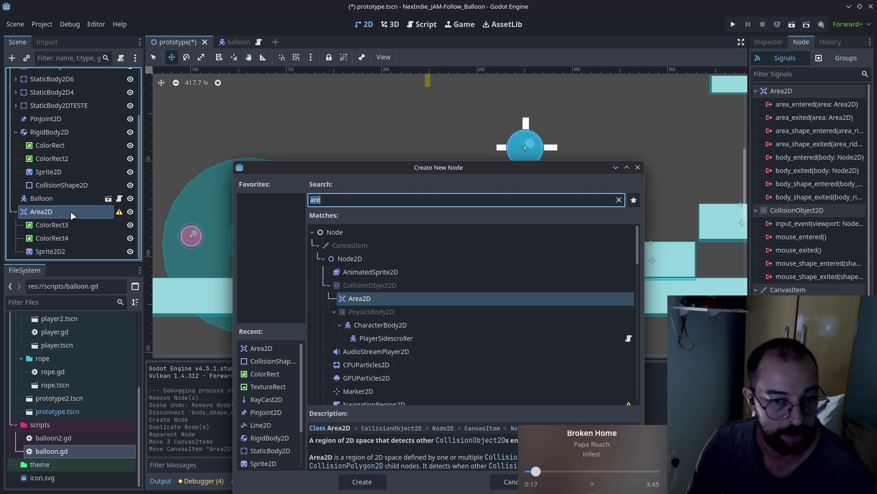
Add a CollisionShape2D under Area2D, undoing an accidental move of ColorRect3
text(co)
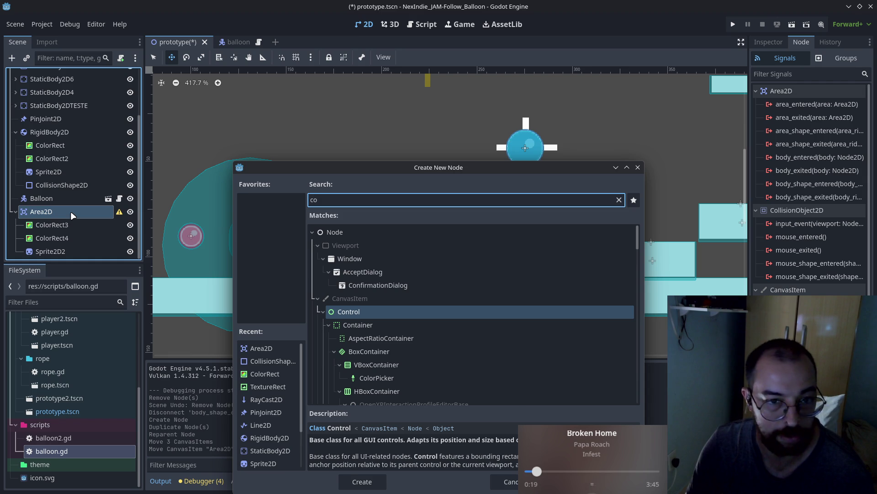
text(ll)
key(Return)
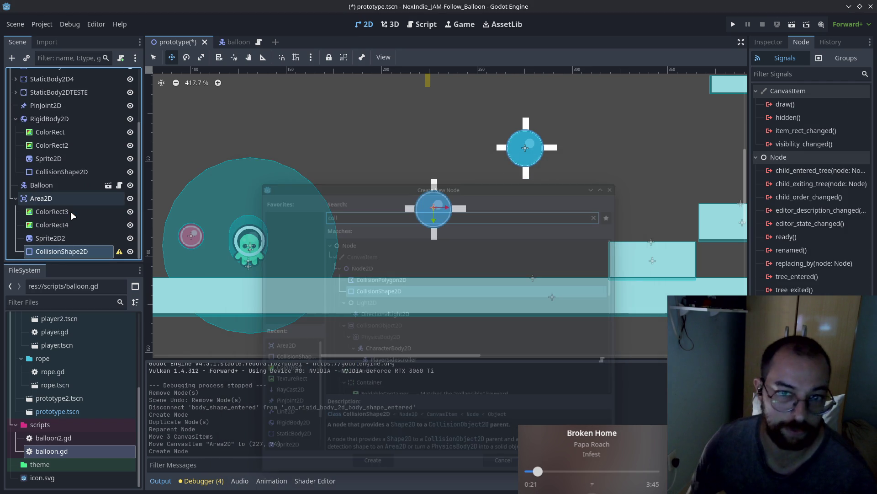
right_click(85, 211)
scroll(551, 200, down, 4)
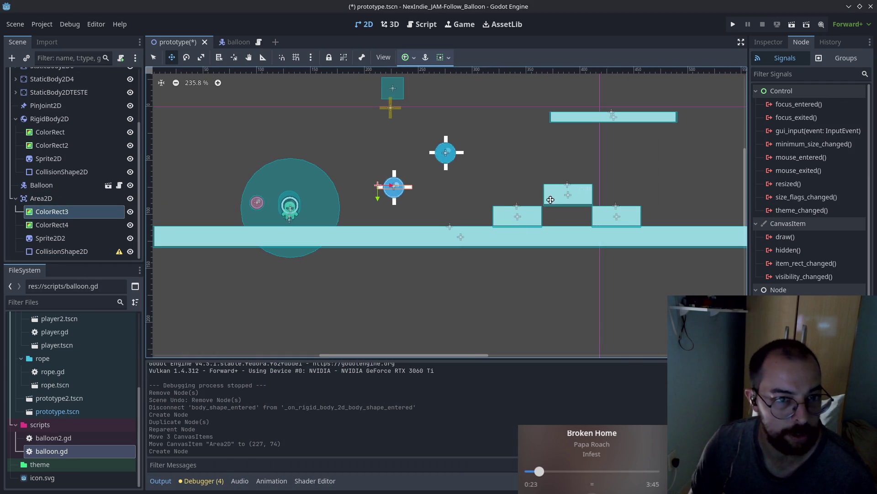
scroll(459, 199, up, 4)
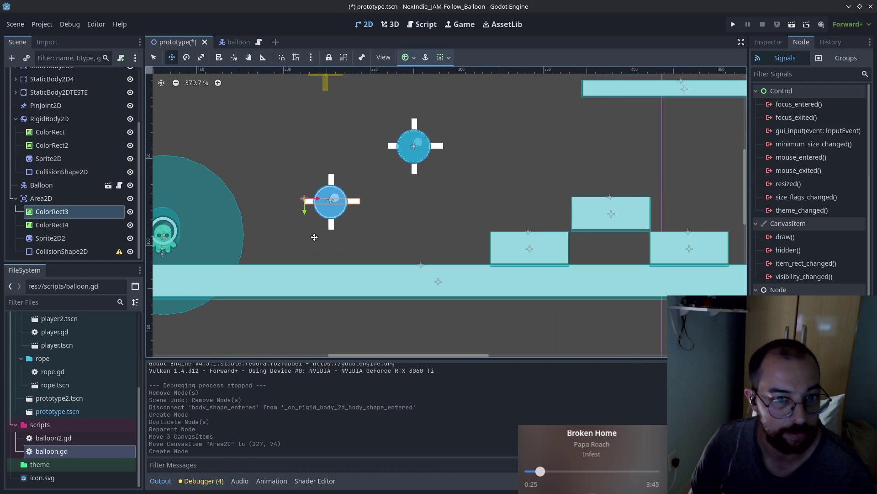
scroll(315, 237, up, 2)
drag(314, 237, 241, 233)
key(ctrl+z)
Give the CollisionShape2D a new CircleShape2D, nudge it onto the balloon, and save prototype.tscn
click(62, 251)
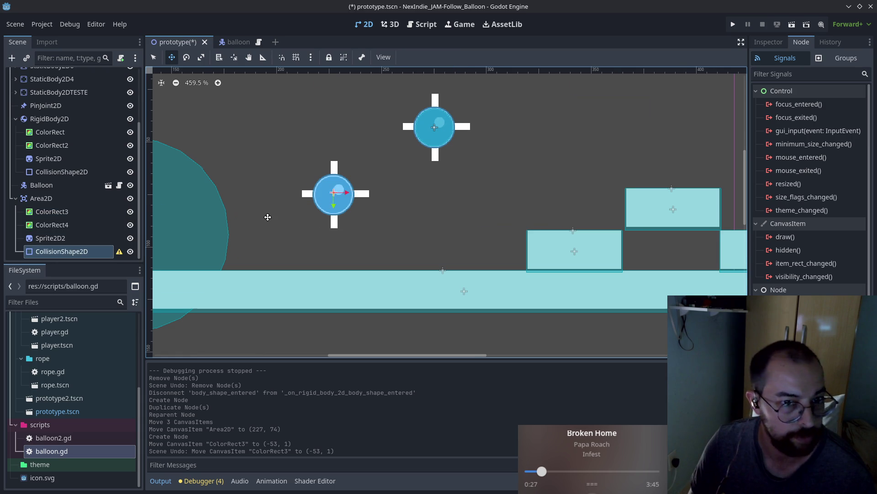
scroll(268, 216, down, 4)
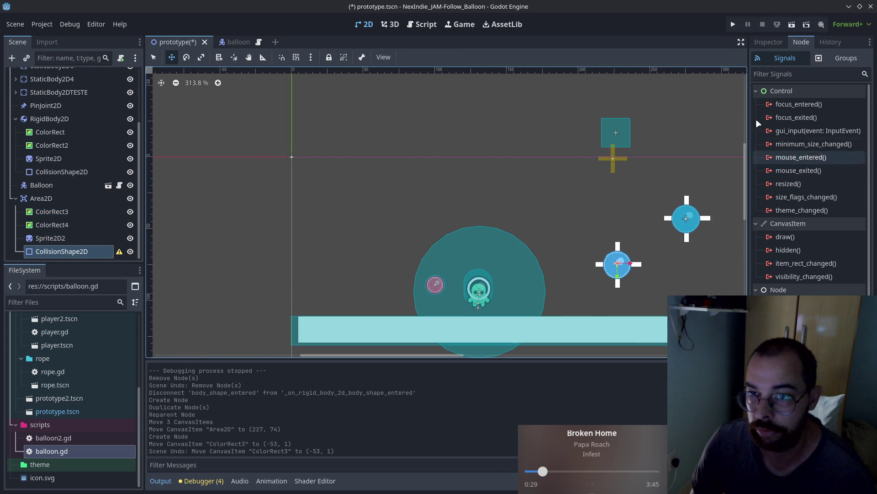
click(764, 42)
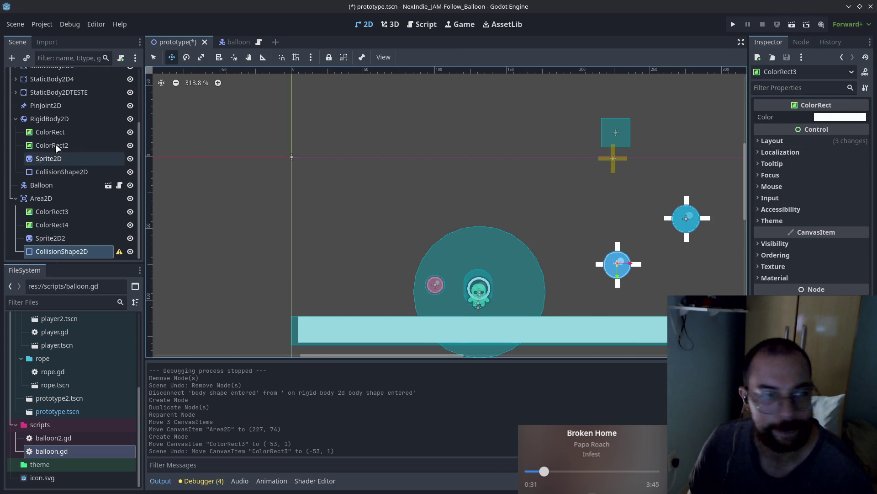
click(50, 237)
click(62, 251)
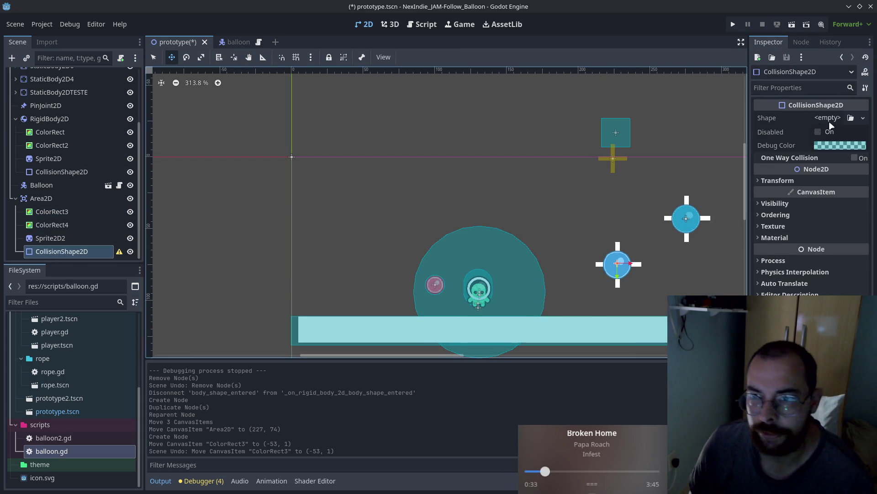
click(863, 118)
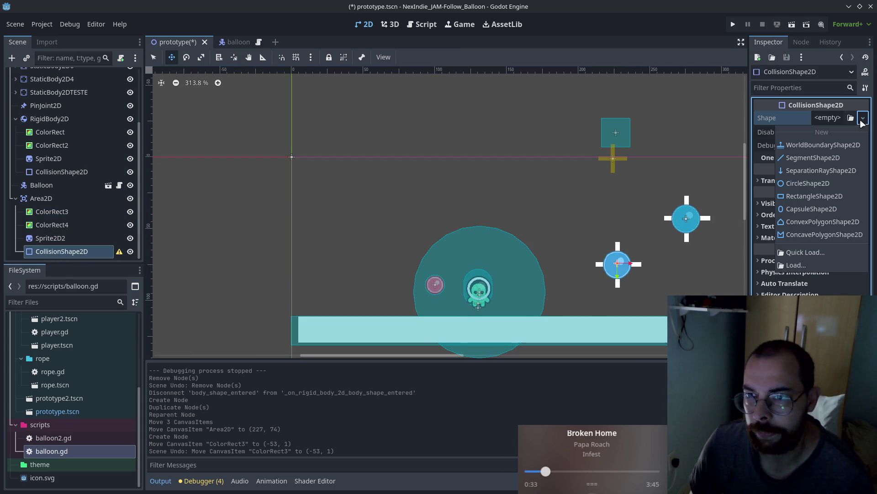
click(808, 183)
scroll(566, 234, down, 2)
scroll(580, 236, up, 5)
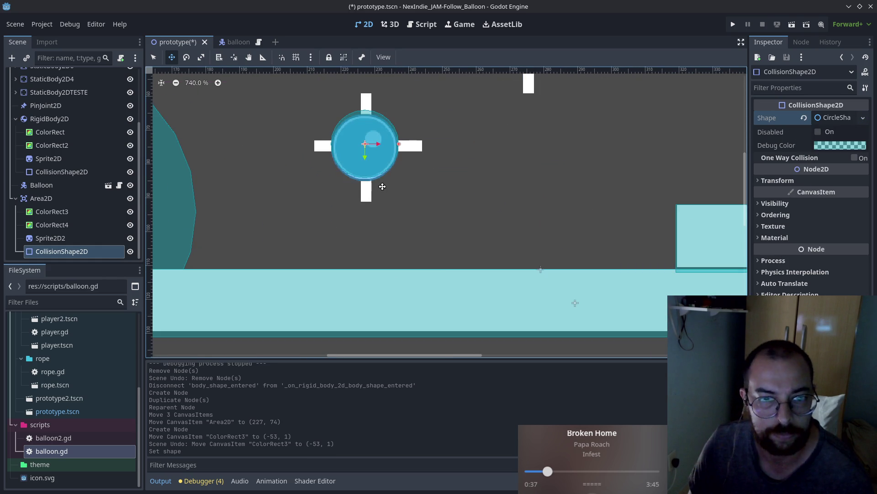
drag(373, 170, 373, 171)
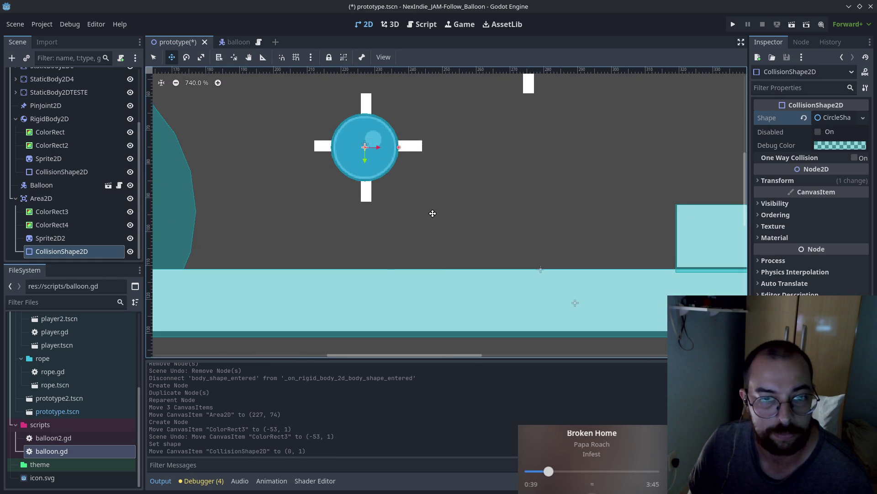
scroll(433, 212, down, 2)
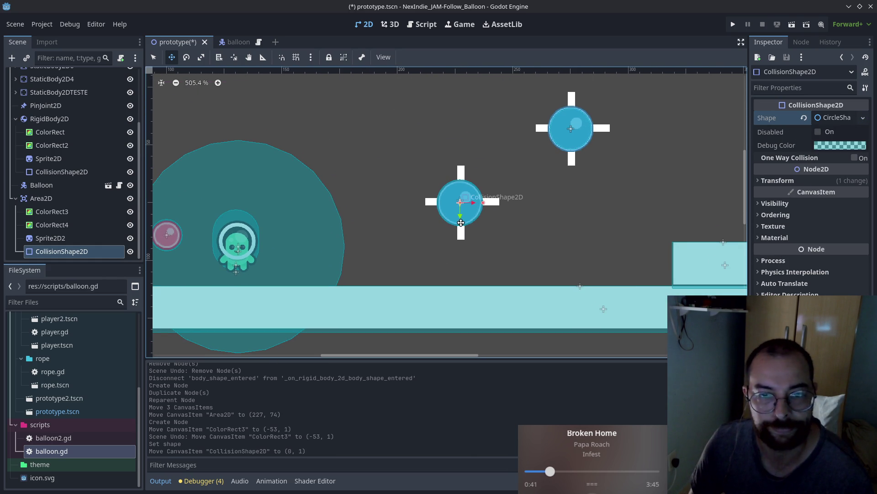
key(ctrl+s)
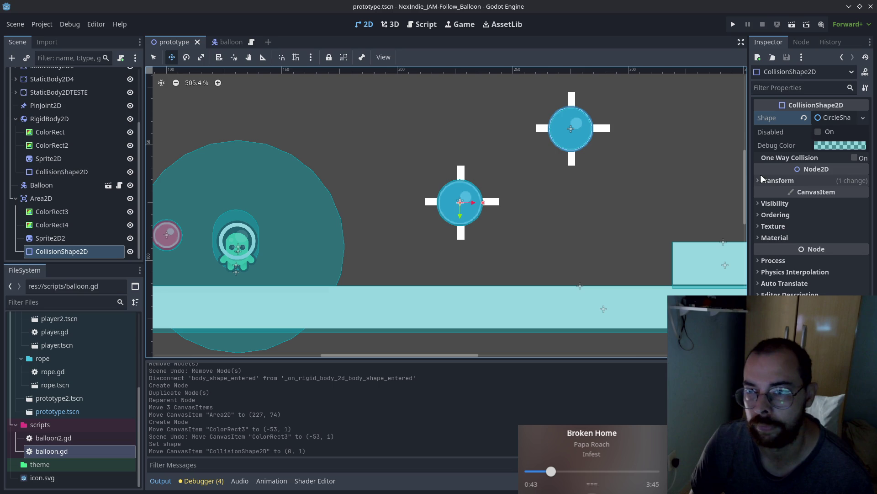
Move the Area2D balloon copy left and up to (218, 55) and save the scene
click(51, 198)
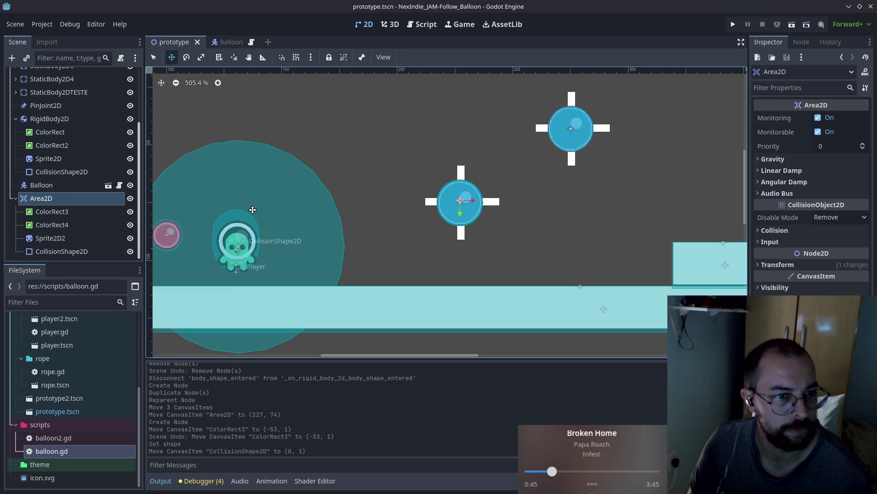
mouse_move(449, 209)
mouse_down()
mouse_move(428, 203)
mouse_move(270, 213)
mouse_move(259, 175)
mouse_move(427, 178)
mouse_move(472, 194)
mouse_up()
key(ctrl+s)
Show the Area2D's signals in the Node dock's Signals tab, down to area_exited
click(800, 42)
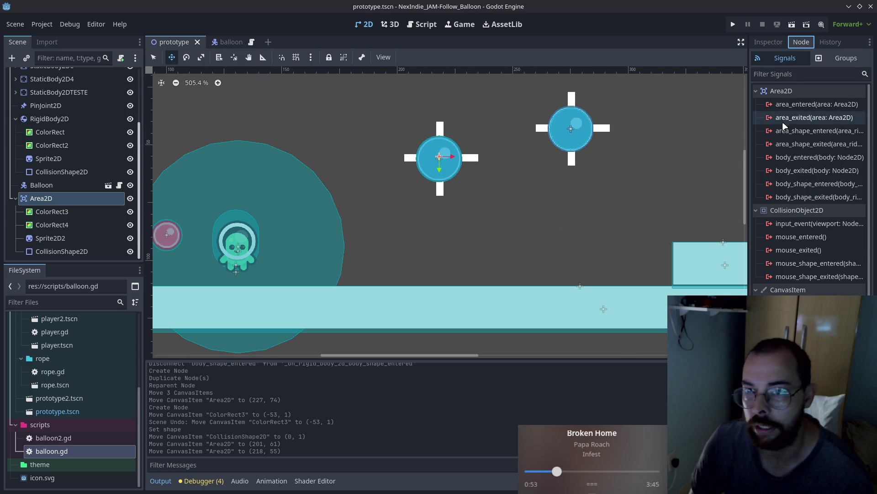
click(808, 104)
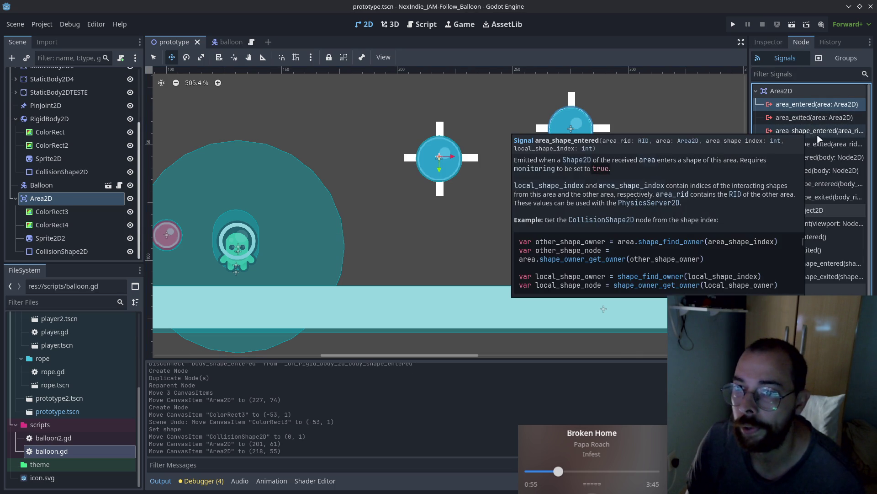
key(Down)
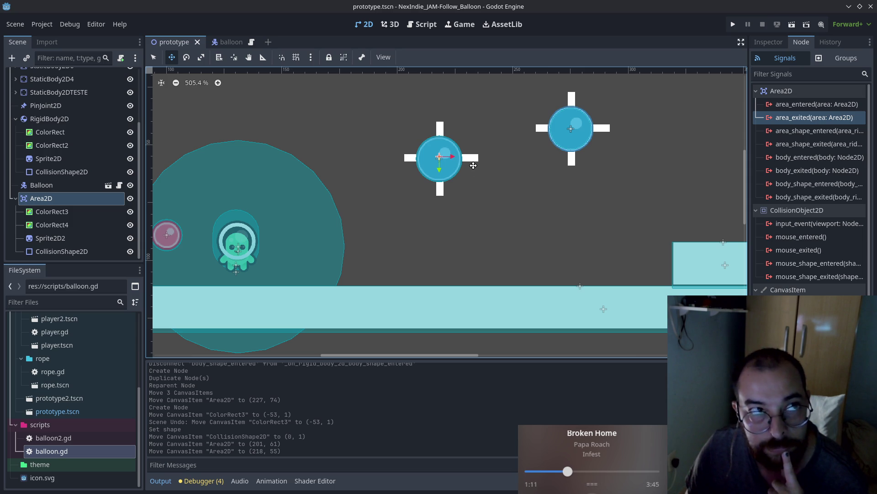
mouse_move(752, 200)
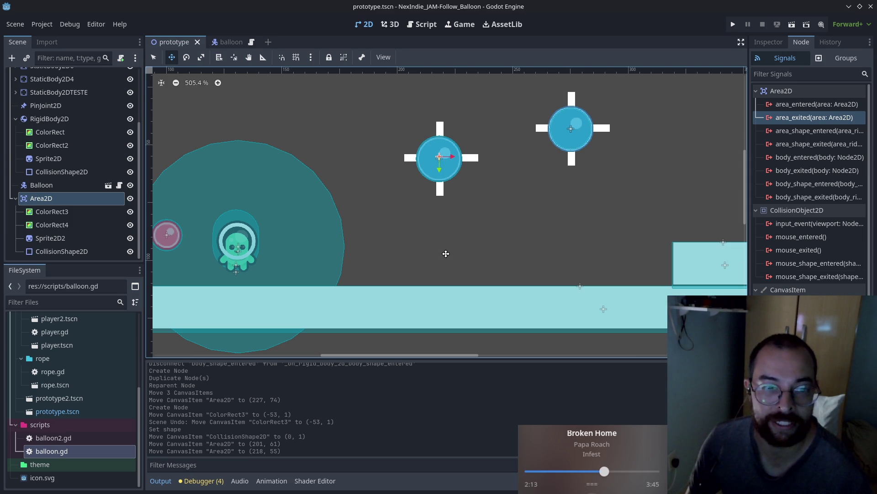
Connect the Area2D's area_entered signal to the Balloon node
click(78, 198)
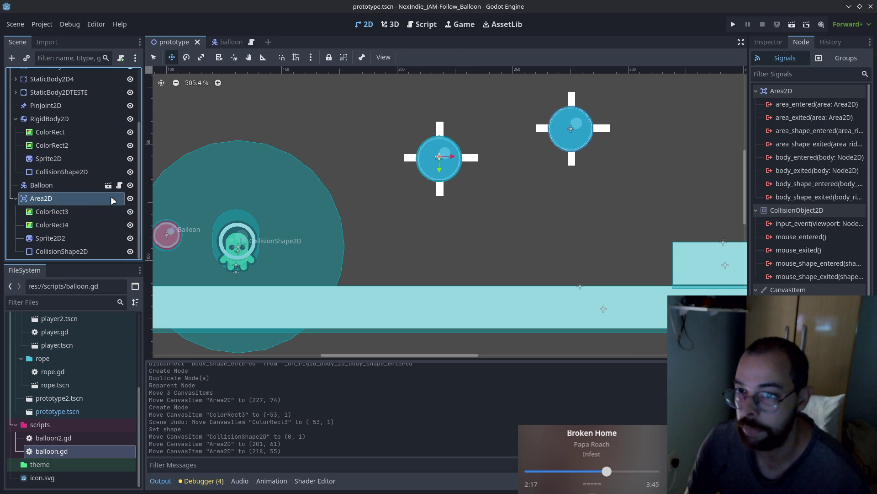
right_click(801, 109)
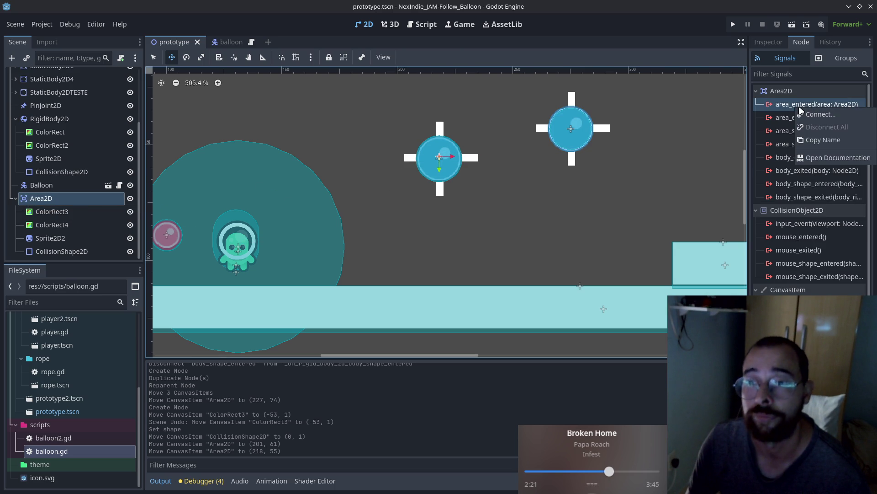
click(816, 118)
scroll(429, 276, down, 8)
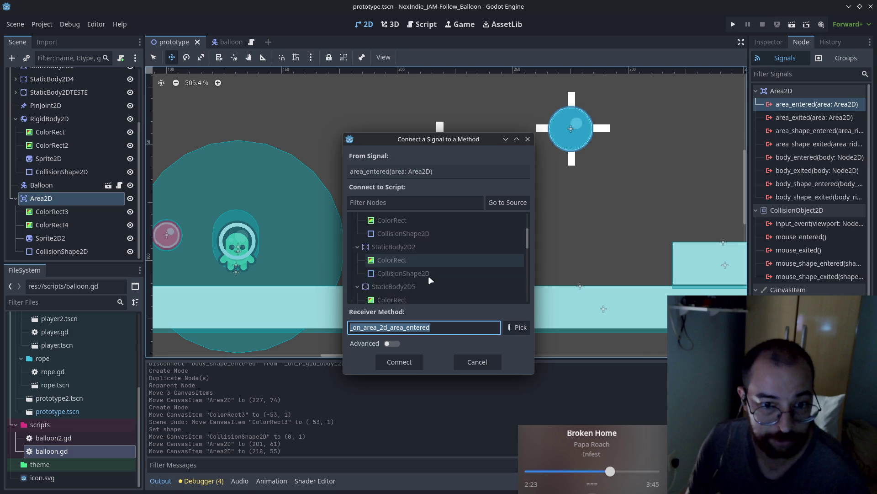
click(406, 249)
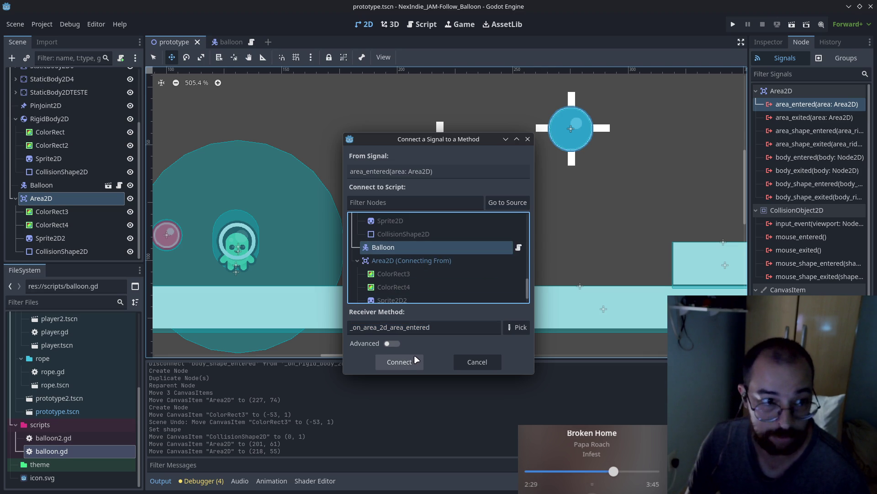
click(400, 362)
Move the print and queue_free lines into _on_area_2d_area_entered and delete the old rigid-body handler
click(361, 267)
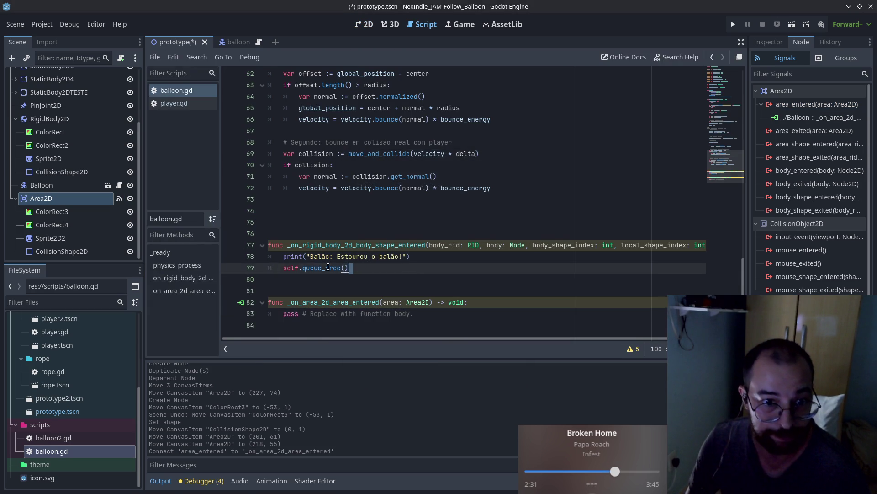
drag(328, 266, 240, 261)
key(alt+Down)
key(alt+Down)
key(alt+Down)
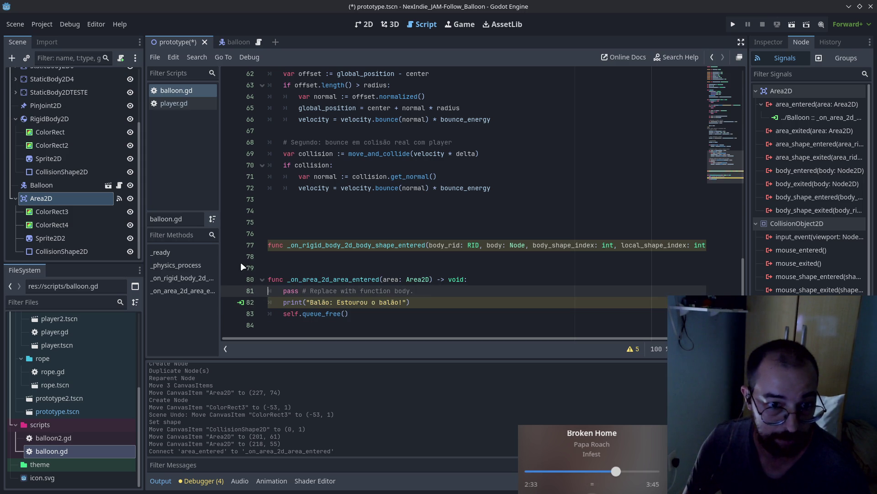
key(alt+Up)
key(alt+Up)
key(alt+Up)
key(Down)
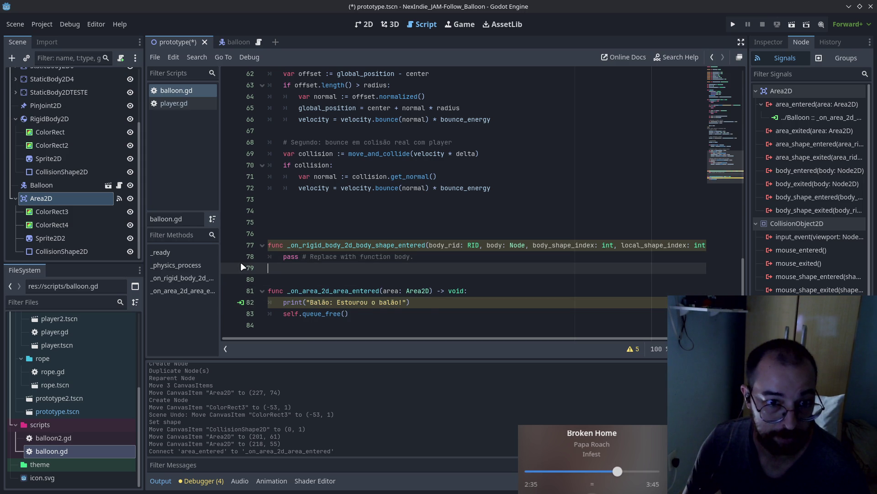
key(shift+Up)
key(shift+Up)
key(BackSpace)
key(BackSpace)
key(BackSpace)
Save and run the game, walking the player into the balloon until 'Balão: Estourou o balão!' prints
key(ctrl+s)
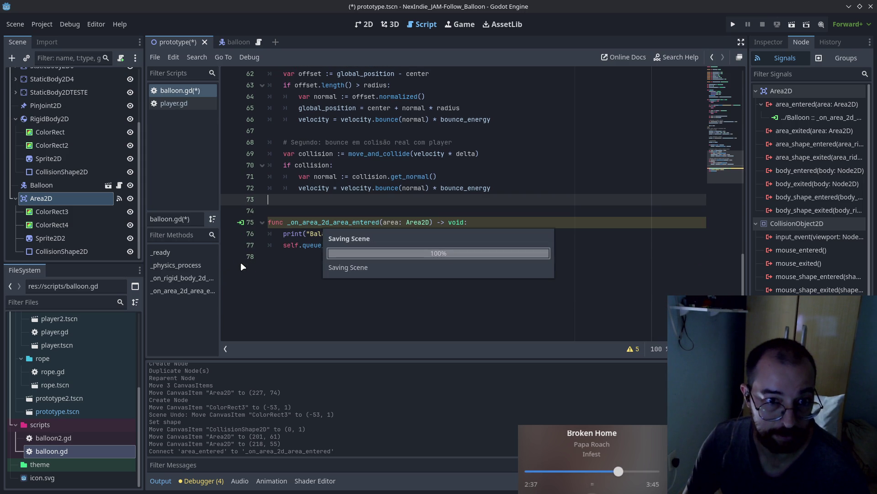
key(F5)
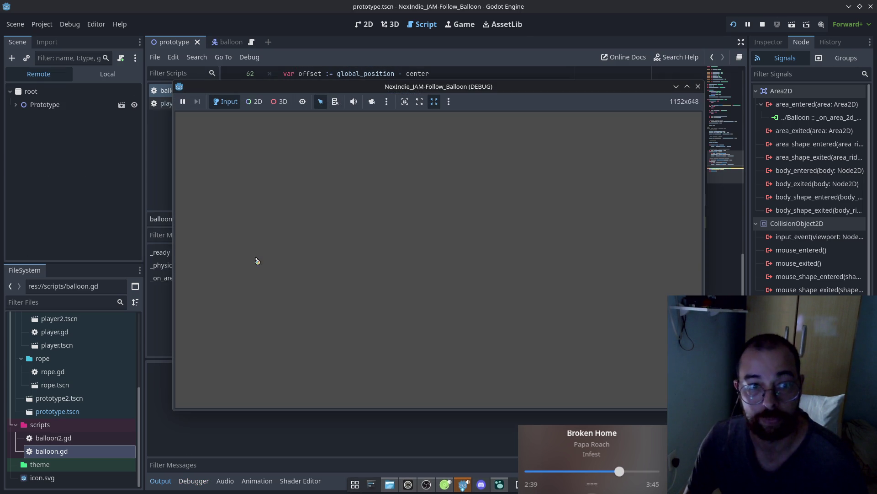
drag(329, 85, 410, 50)
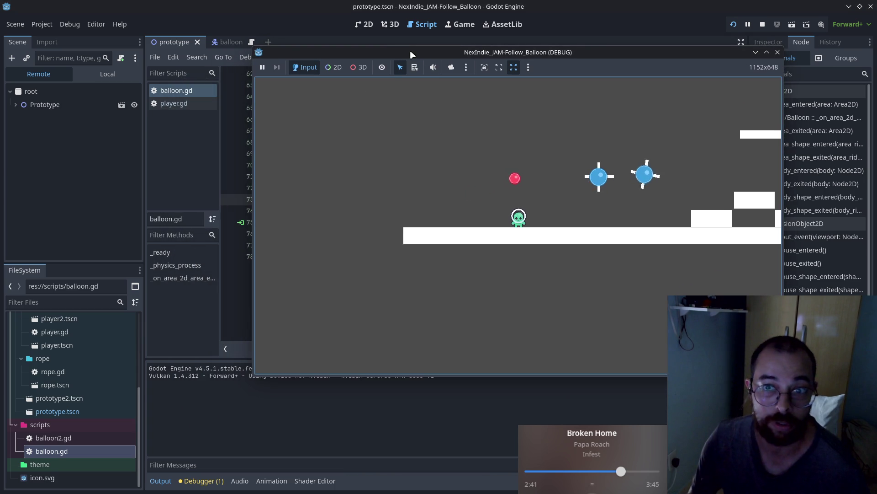
key(Right)
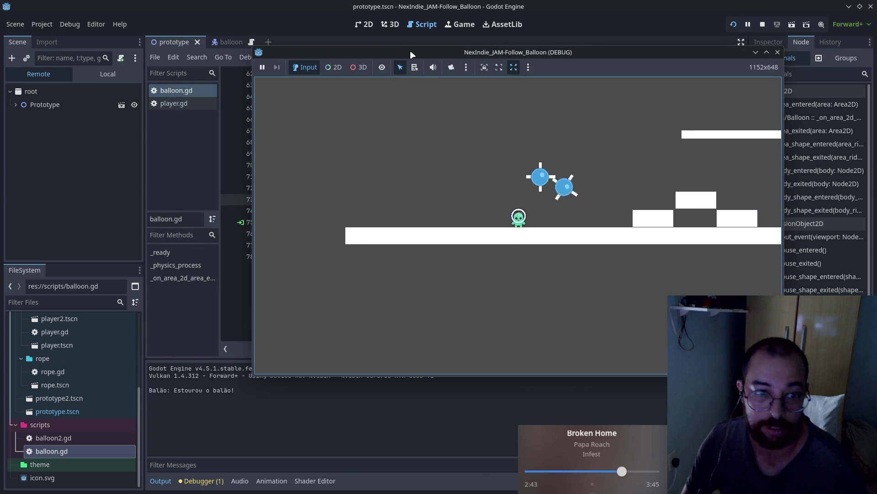
key(Left)
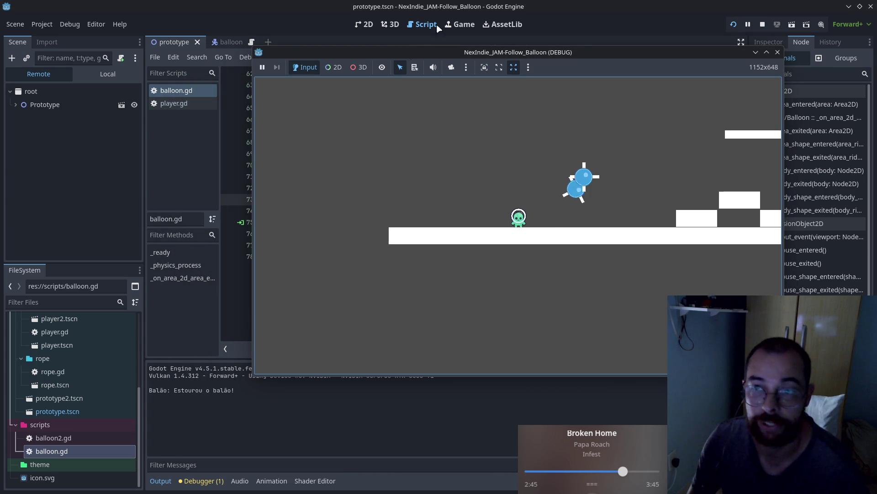
key(F5)
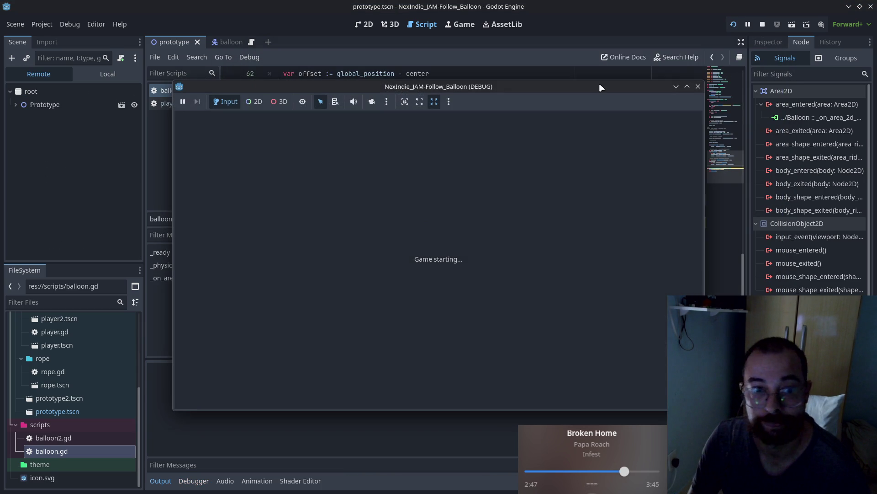
key(Right)
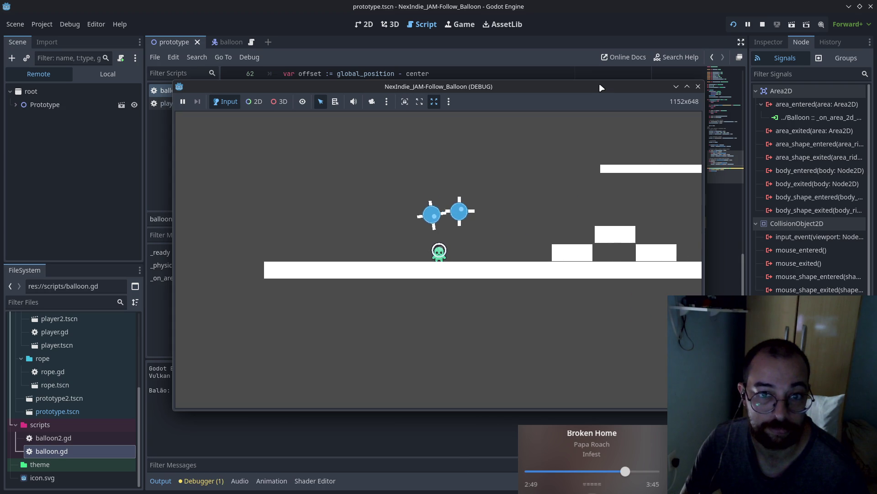
key(Left)
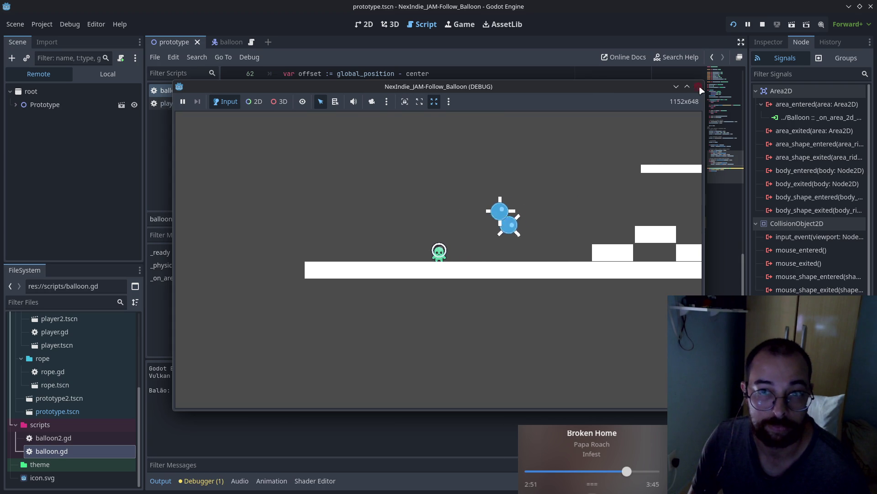
click(698, 86)
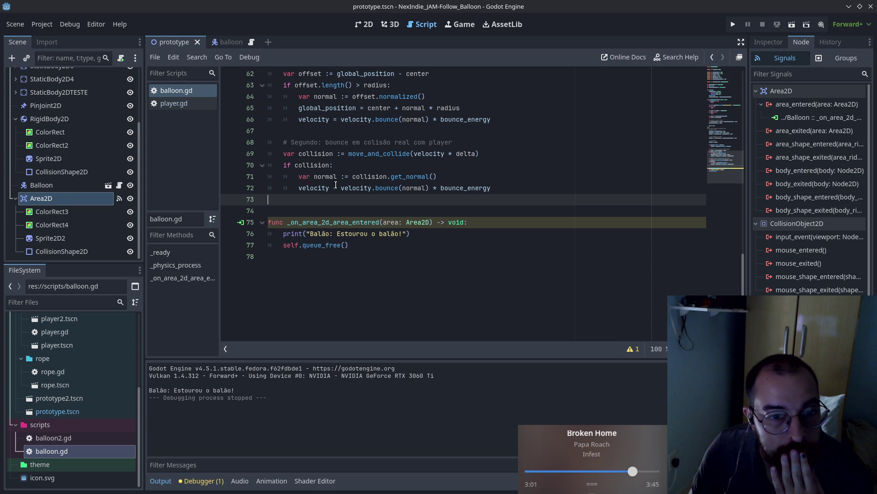
click(185, 99)
scroll(396, 205, up, 10)
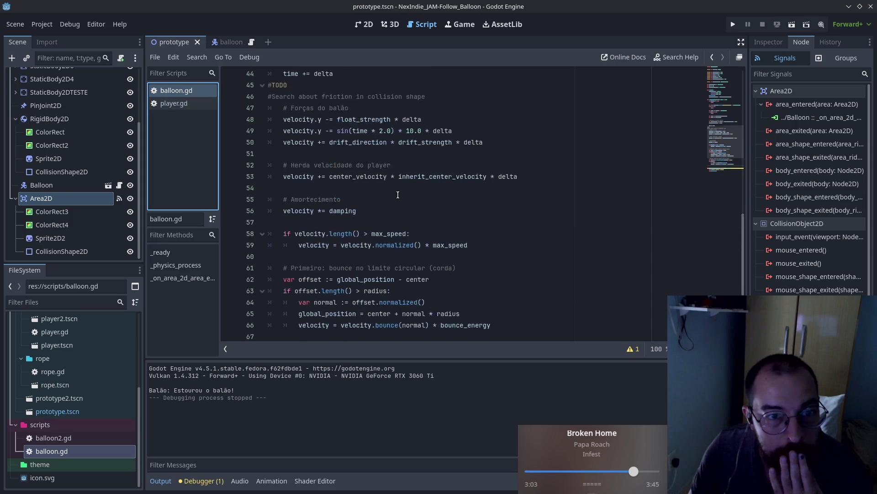
scroll(395, 205, down, 12)
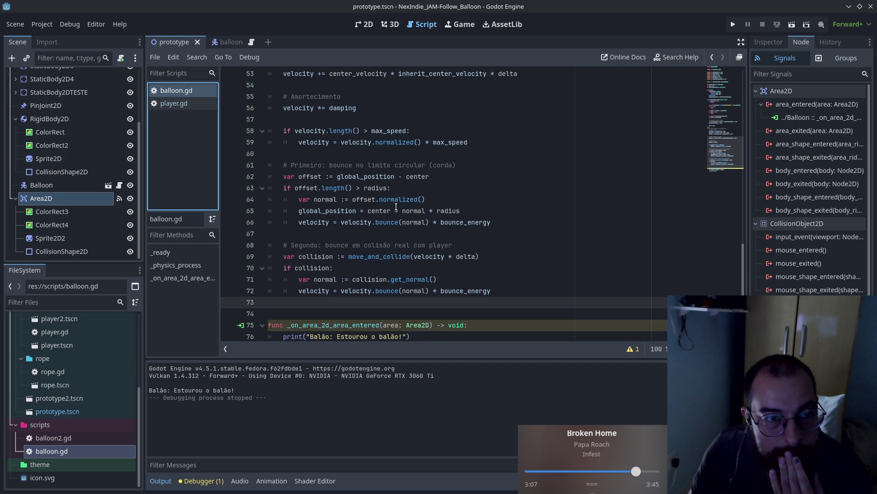
scroll(395, 207, down, 1)
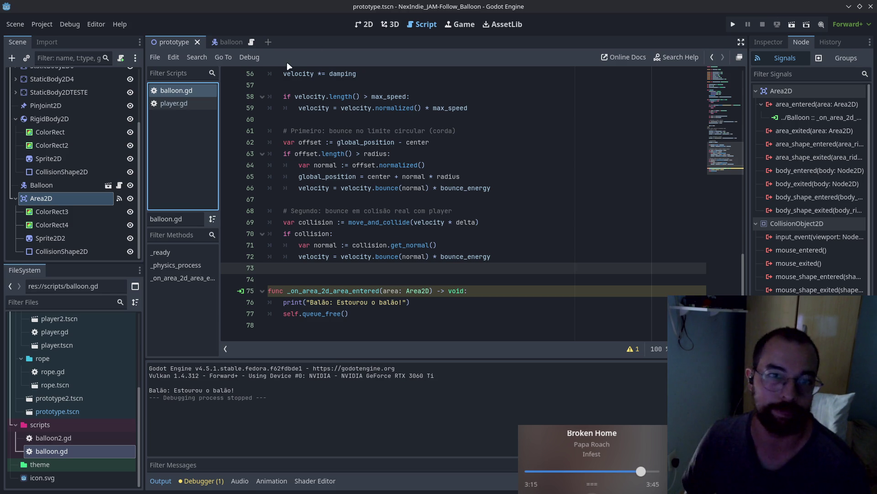
Check the Debug menu options, then rerun the project and walk the player into the balloon
click(42, 23)
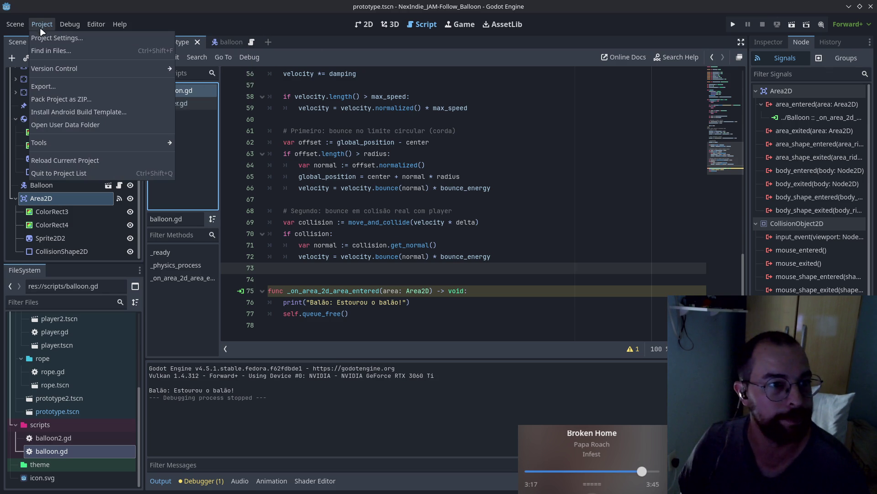
mouse_move(70, 24)
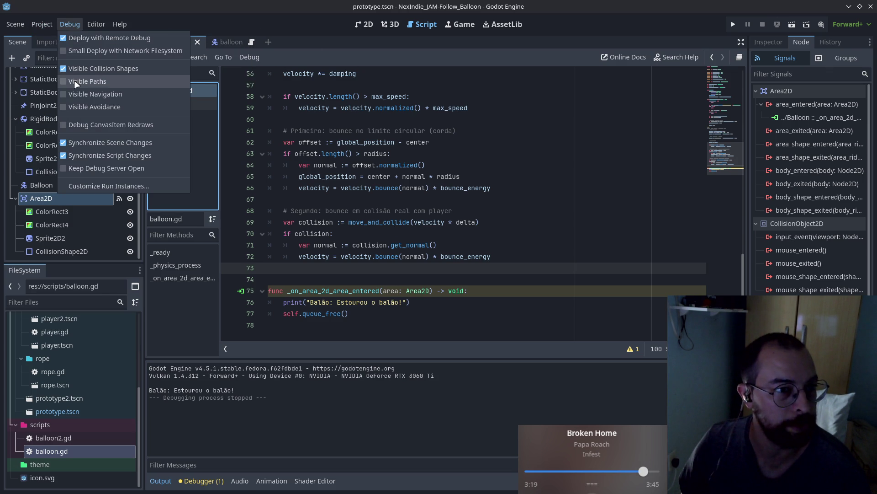
click(423, 97)
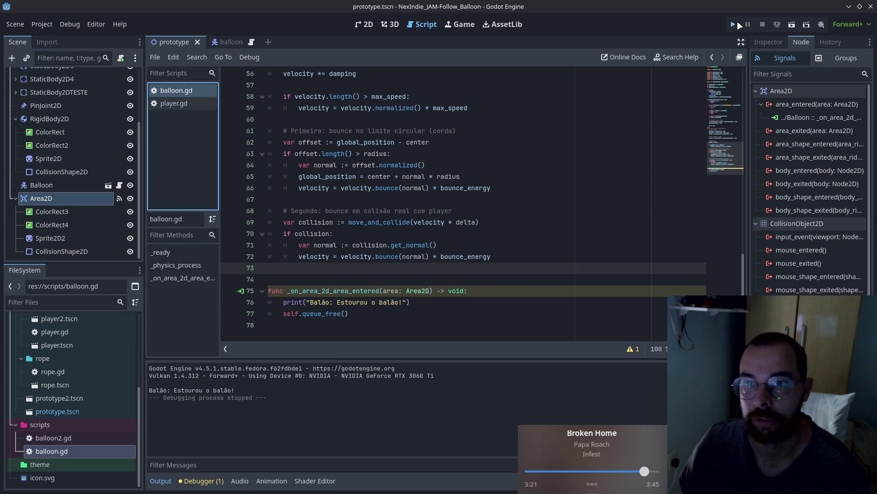
click(734, 24)
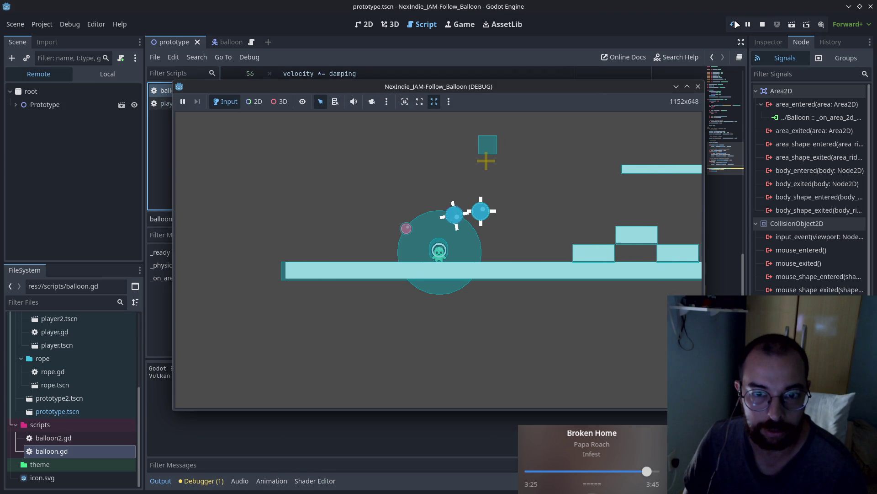
key(Left)
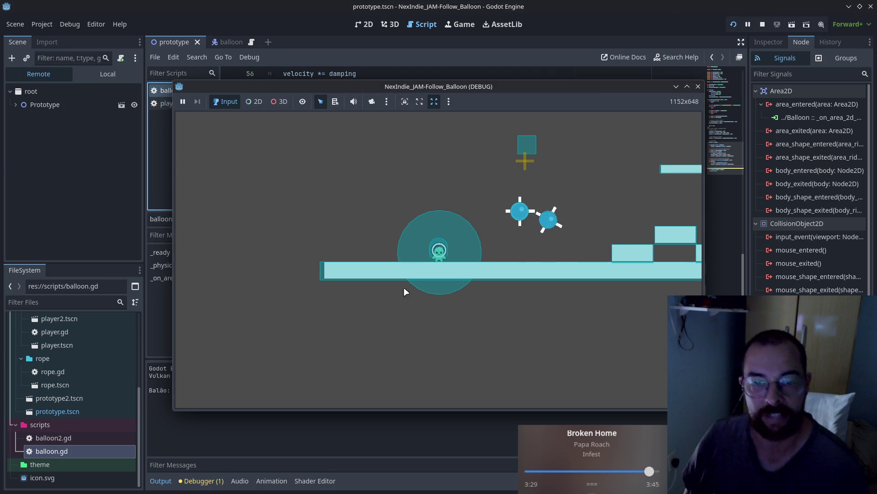
click(700, 87)
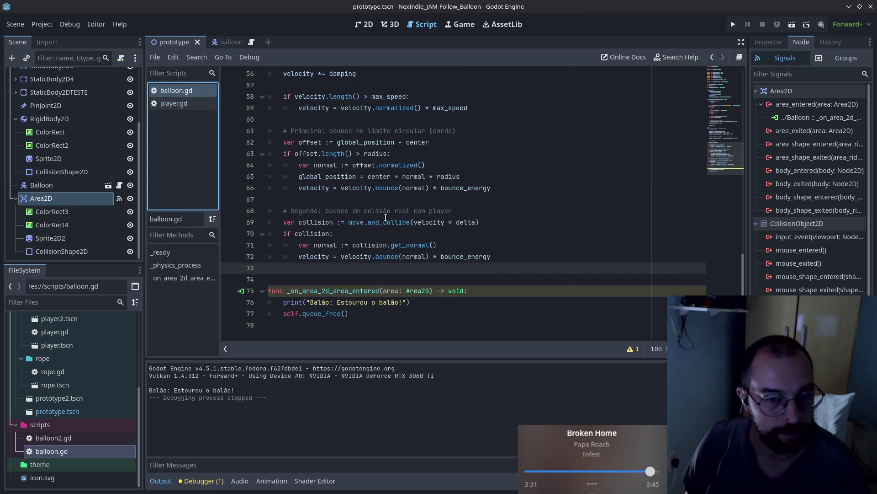
Open balloon.tscn to show the Balloon, Sprite2D and CollisionShape2D nodes beside balloon.gd
click(384, 212)
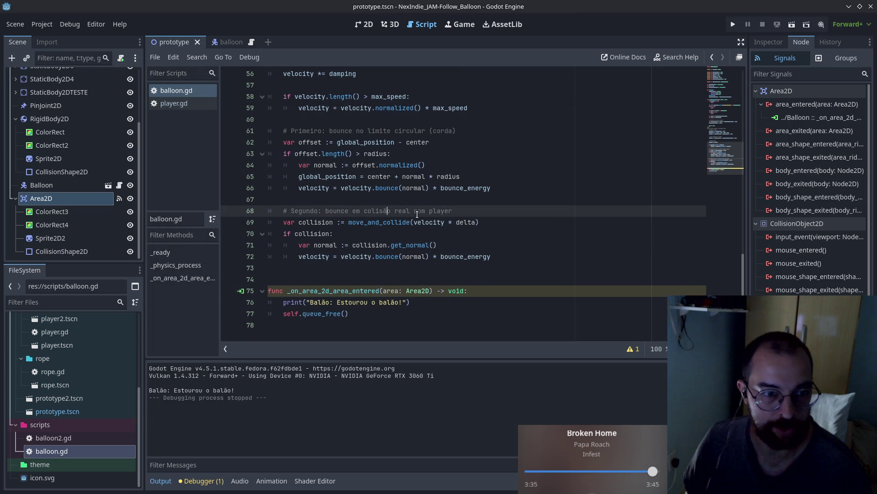
click(225, 44)
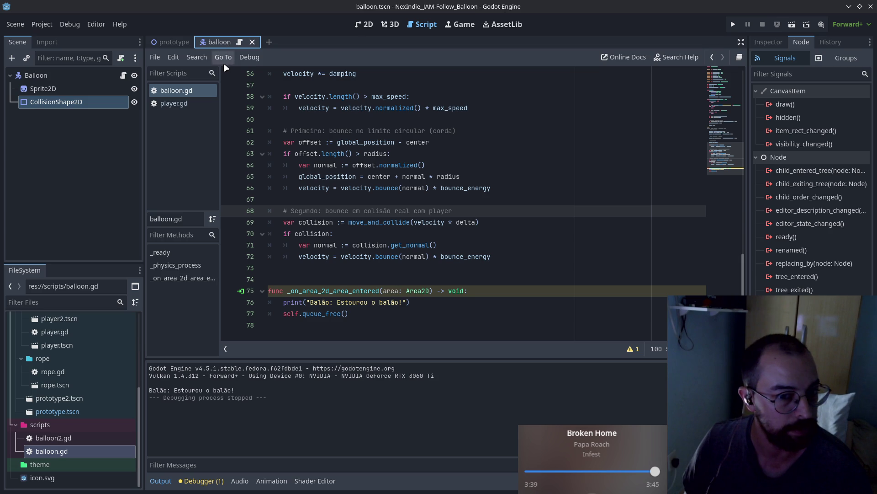
scroll(479, 283, up, 15)
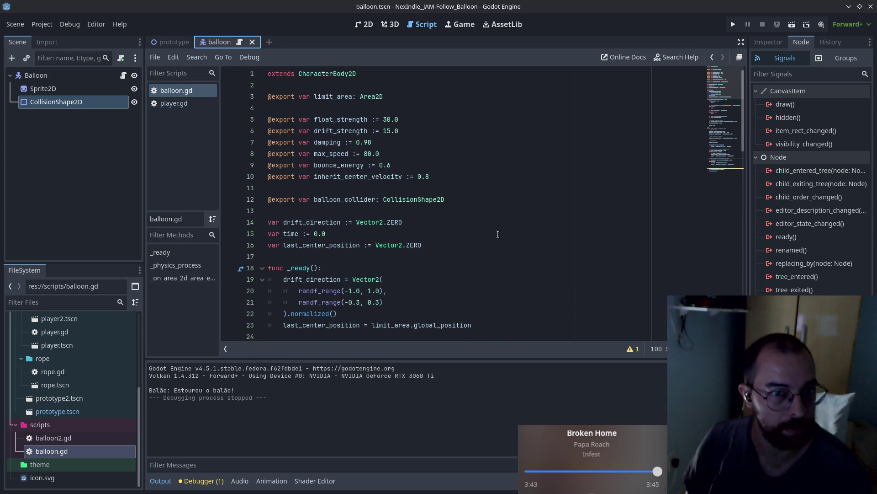
scroll(498, 234, down, 15)
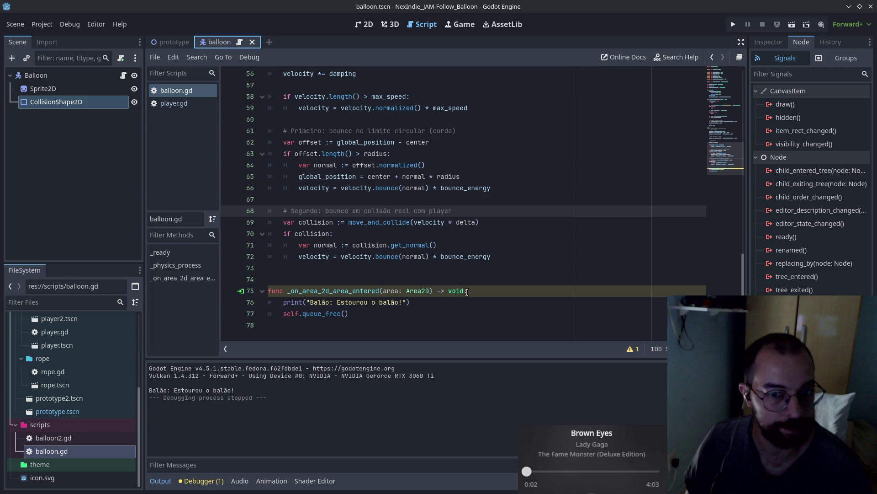
Insert a new 'if' line at the top of _on_area_2d_area_entered in balloon.gd
click(467, 292)
key(Return)
text(if)
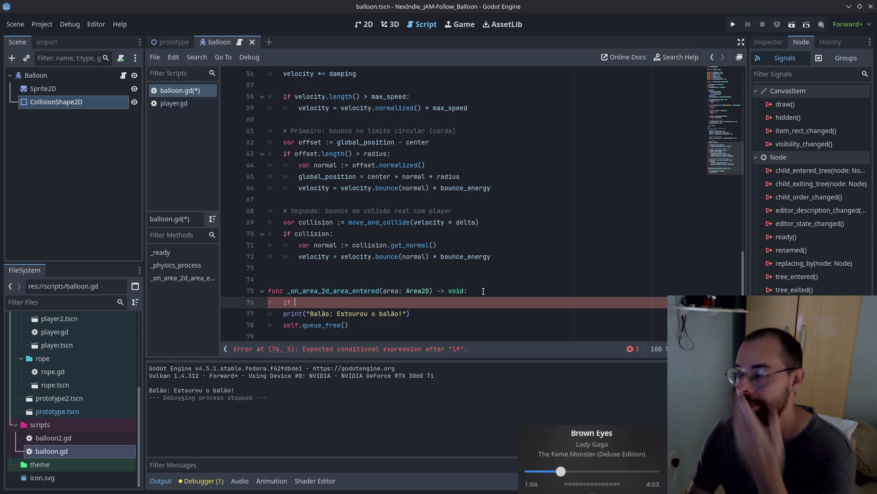
click(383, 290)
click(369, 303)
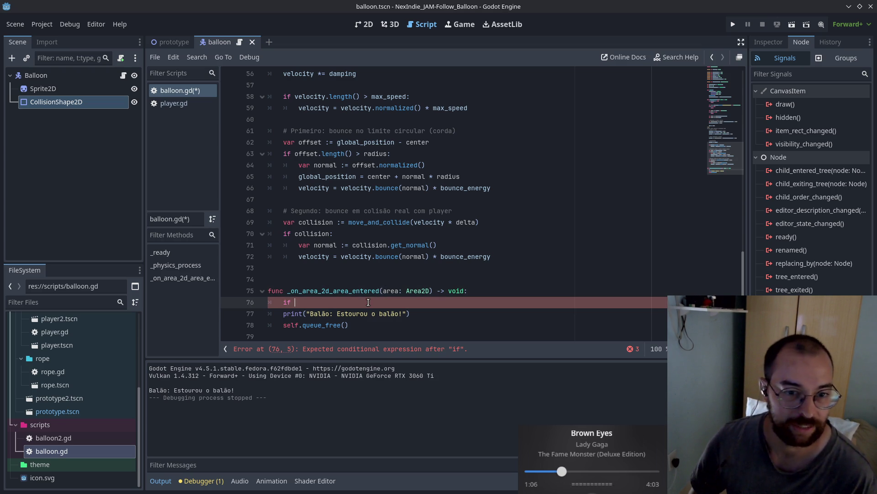
key(alt+Tab)
key(Tab)
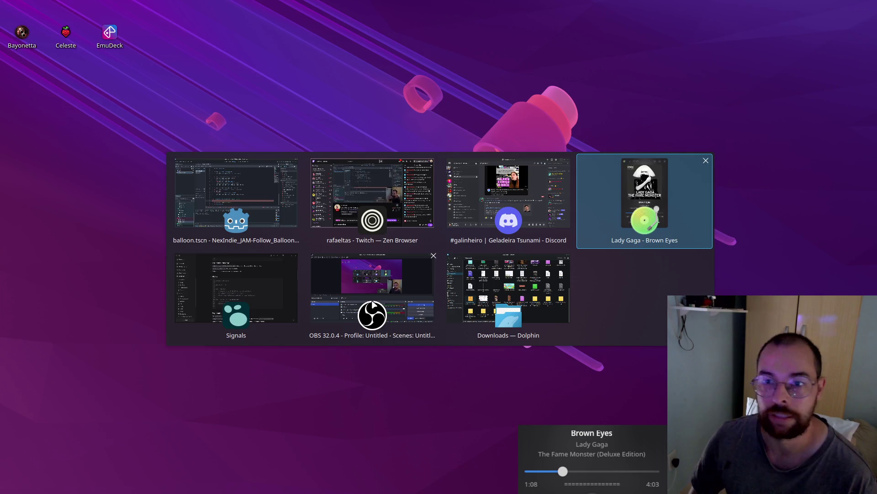
key(Escape)
key(XF86AudioNext)
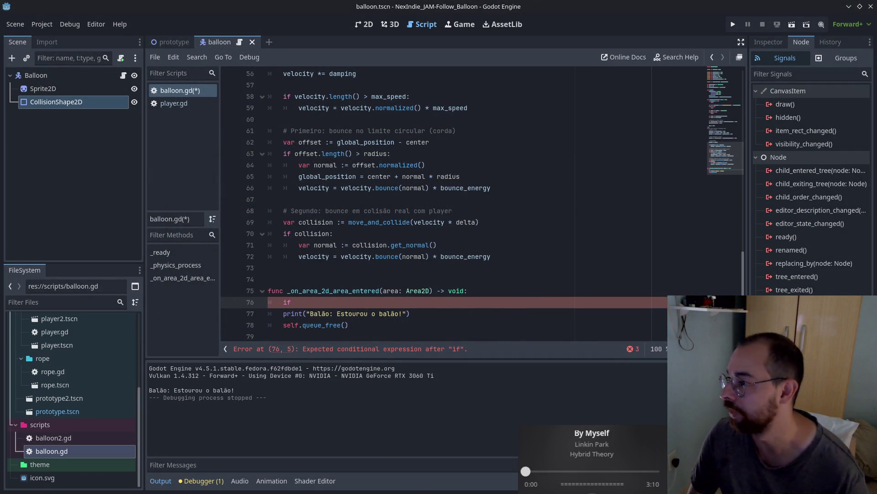
key(XF86AudioNext)
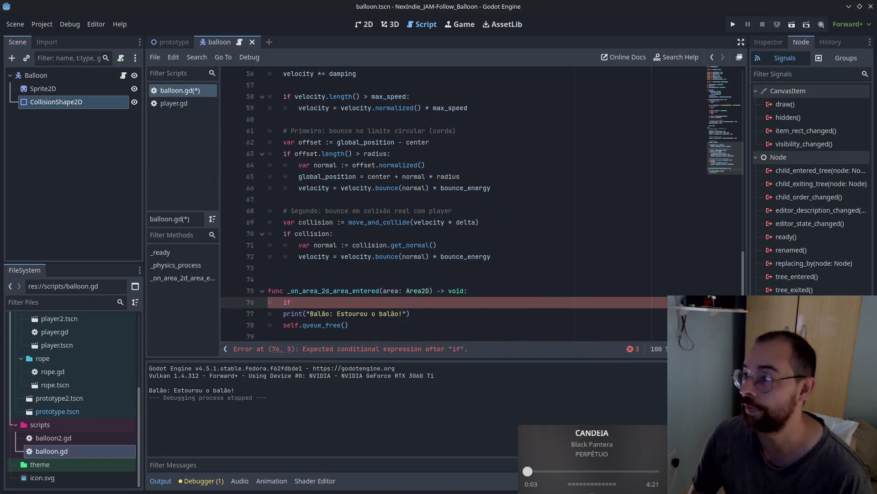
click(345, 303)
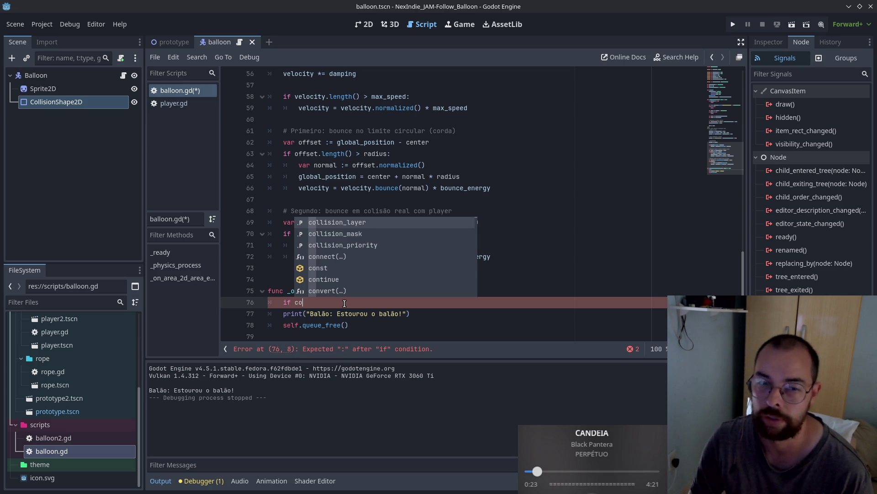
Complete line 76 as 'if balloon_collider:' using the variable name from line 12
key(BackSpace)
key(BackSpace)
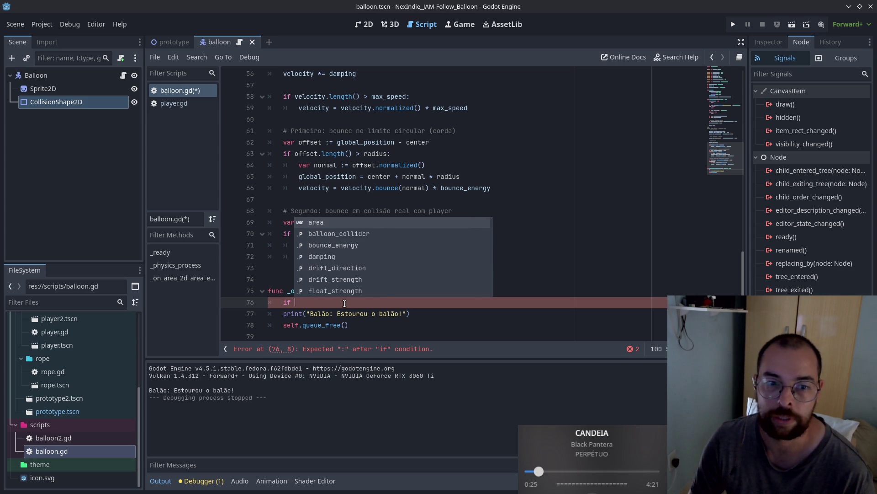
key(Escape)
scroll(422, 130, up, 15)
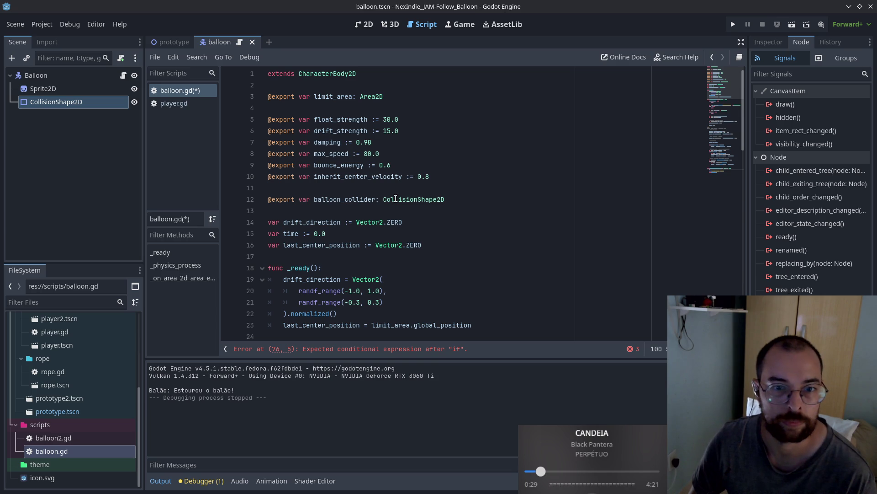
double_click(324, 199)
key(ctrl+c)
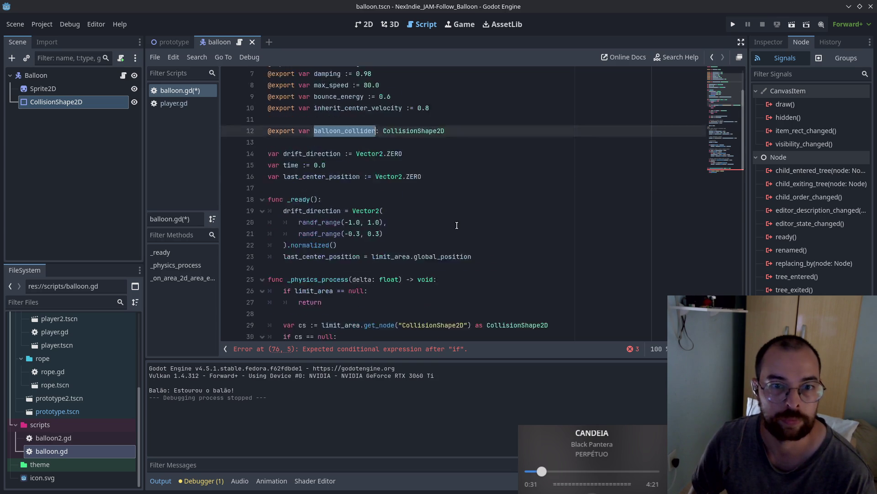
scroll(455, 219, down, 15)
click(360, 285)
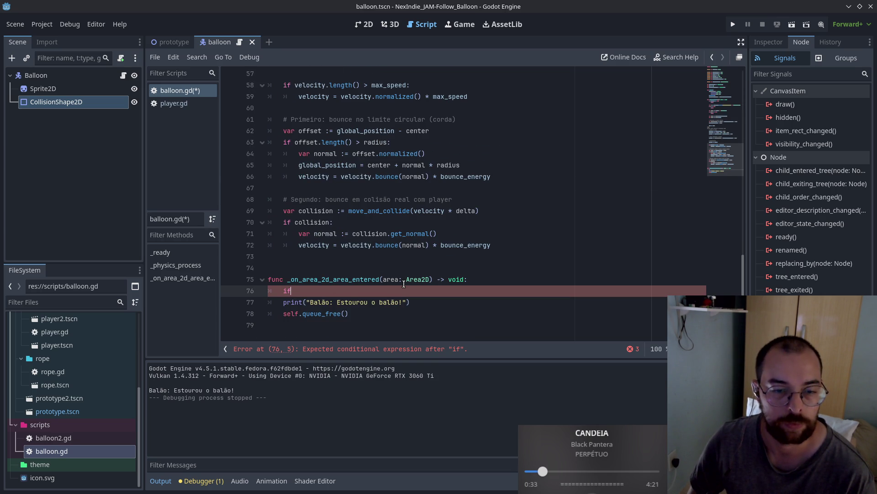
key(ctrl+v)
text(:)
Move the pop message print up under the if, indent it, and save balloon.gd
key(Return)
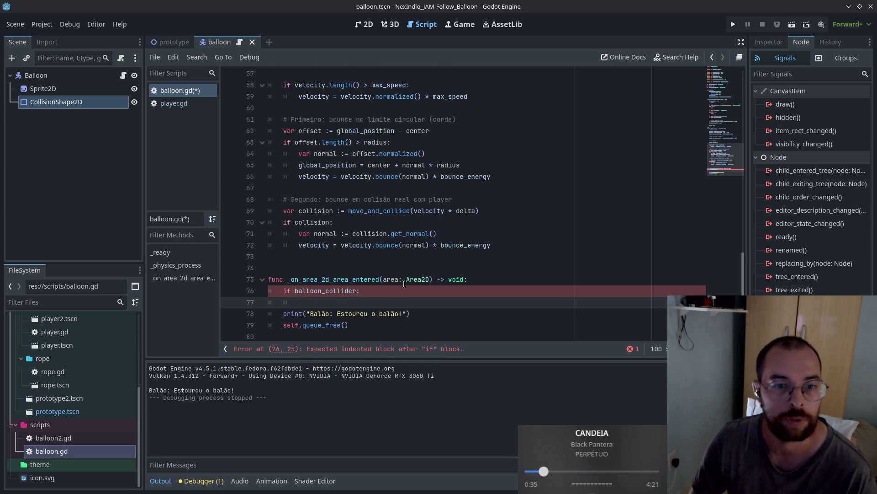
key(Down)
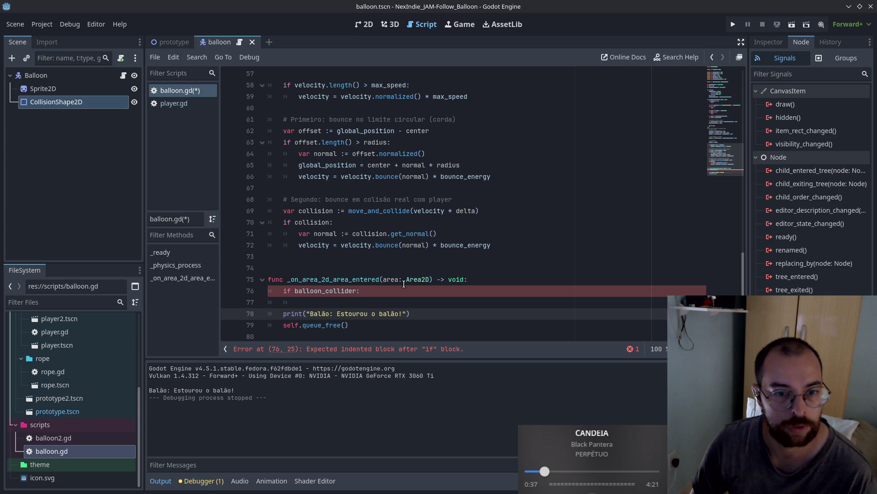
key(alt+Up)
key(Tab)
key(Down)
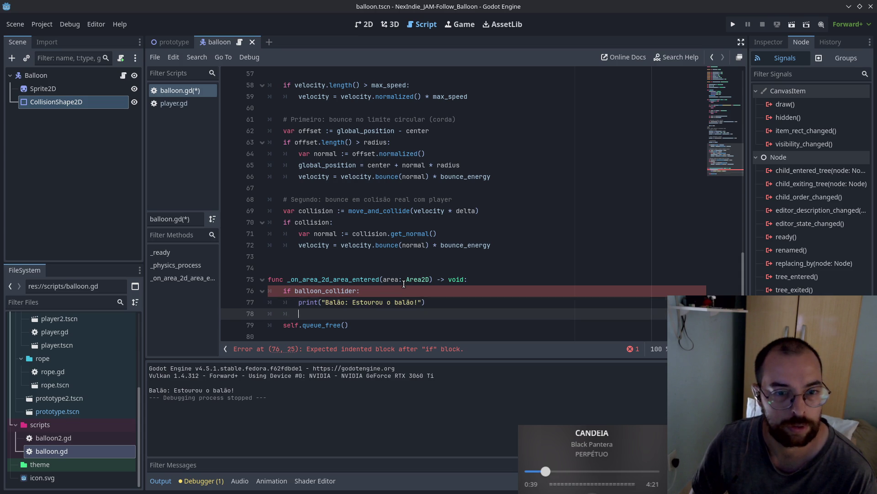
key(ctrl+s)
Comment out the queue_free() line and save the script
key(Down)
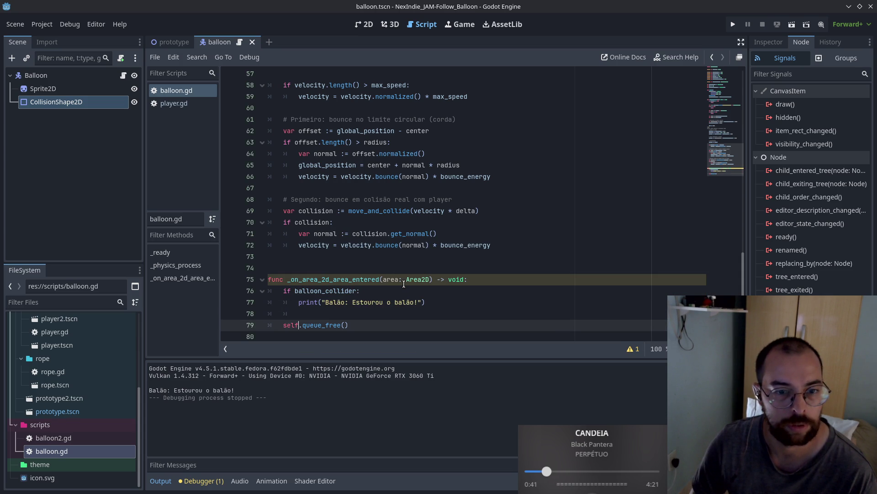
key(ctrl+k)
key(ctrl+s)
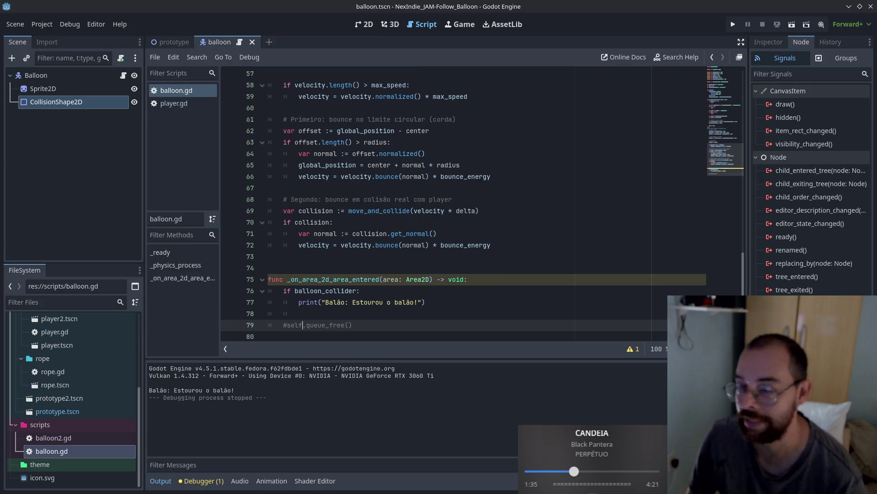
key(super+d)
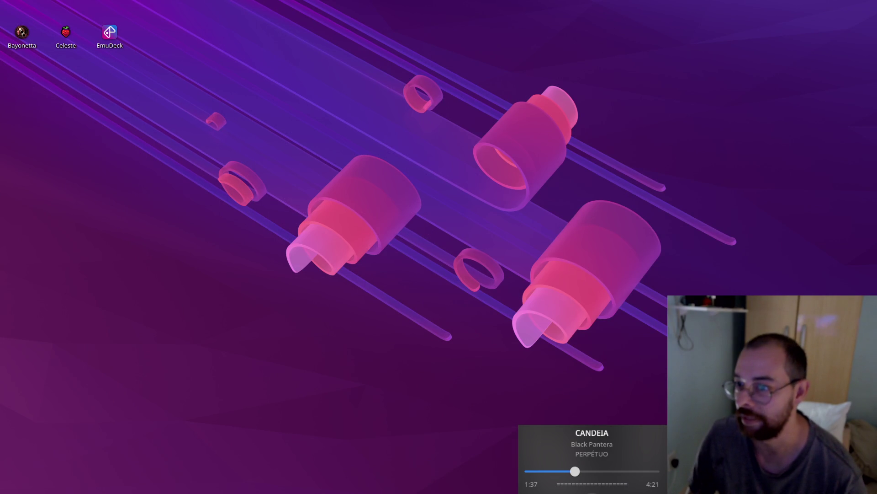
key(super+d)
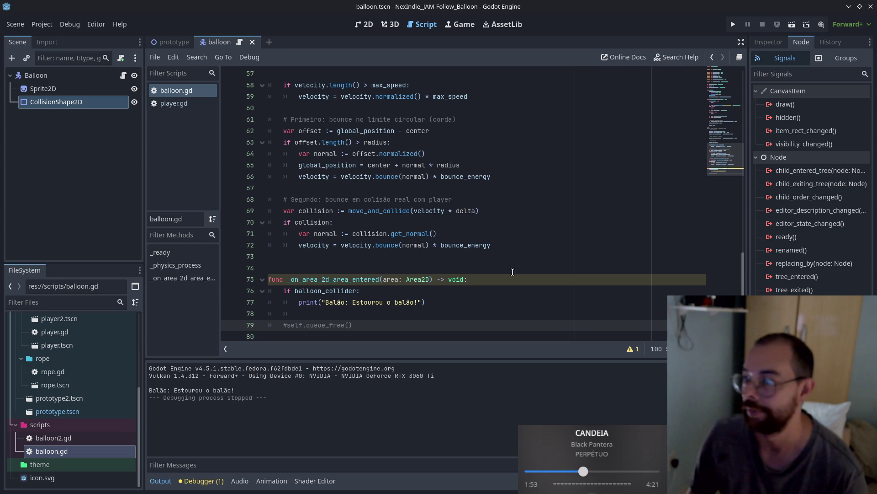
Test-run the game until 'Balão: Estourou o balão!' prints twice, then stop it
click(413, 292)
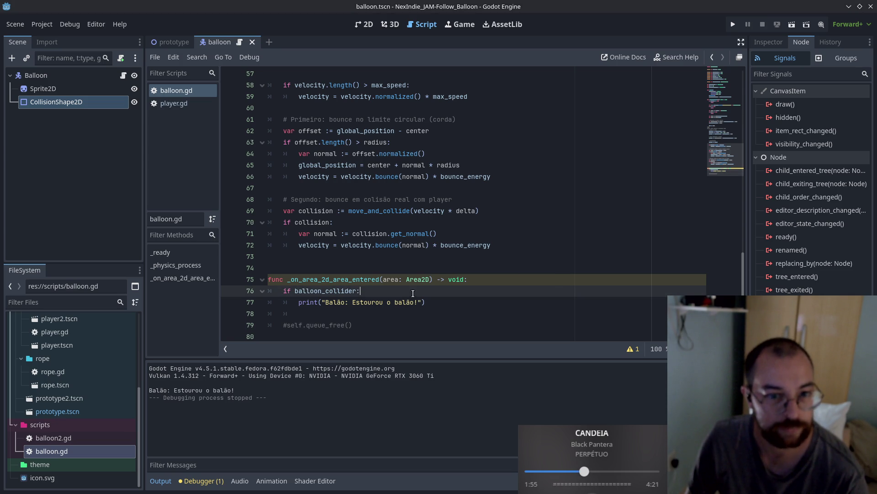
click(731, 25)
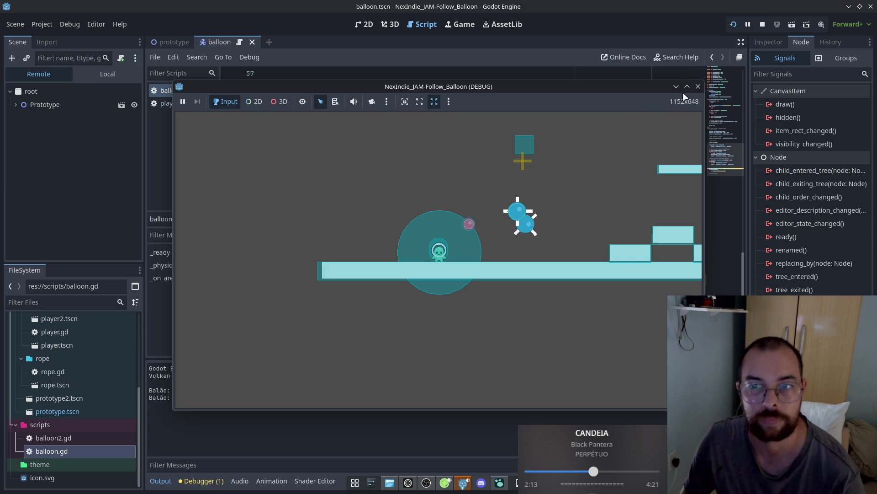
key(F8)
In the prototype scene's 2D canvas, drag the Area2D target up-left toward the player
click(167, 43)
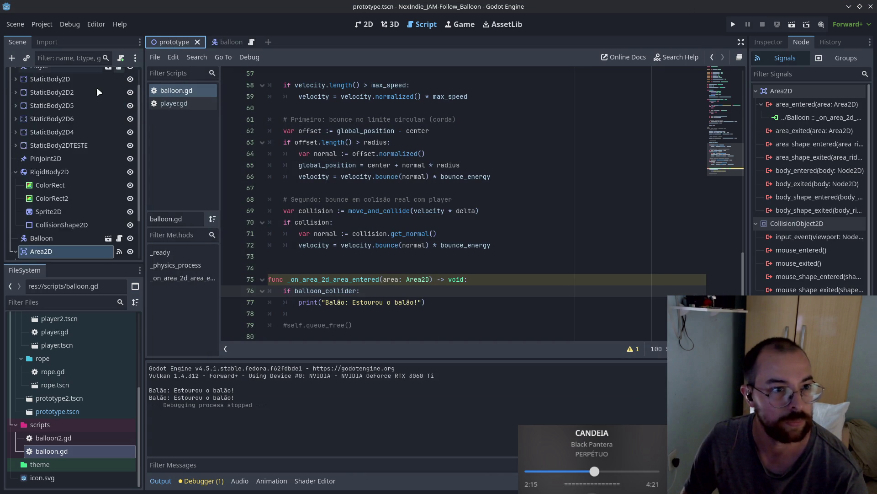
scroll(52, 245, down, 2)
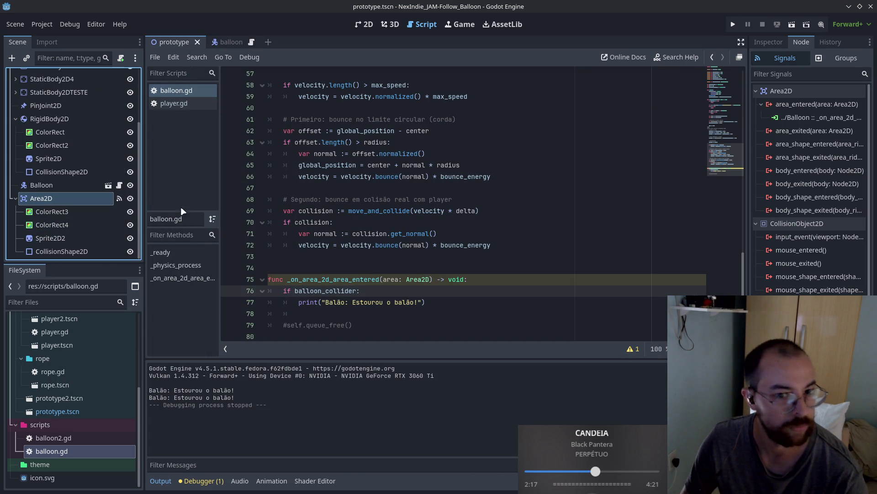
click(364, 24)
scroll(375, 208, down, 4)
scroll(374, 208, left, 4)
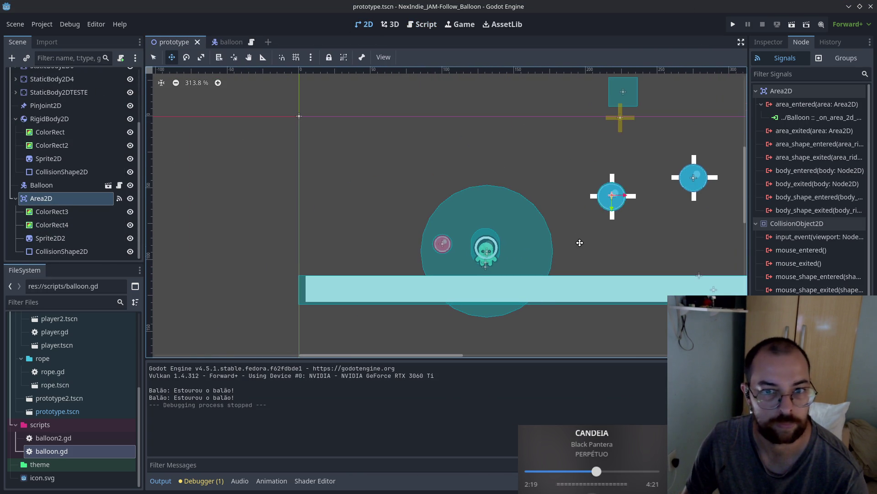
mouse_move(591, 224)
mouse_down()
mouse_move(434, 206)
mouse_move(356, 217)
mouse_up()
Run the game, move the player left and right to trigger more pops, then close it and return to balloon.gd
key(F5)
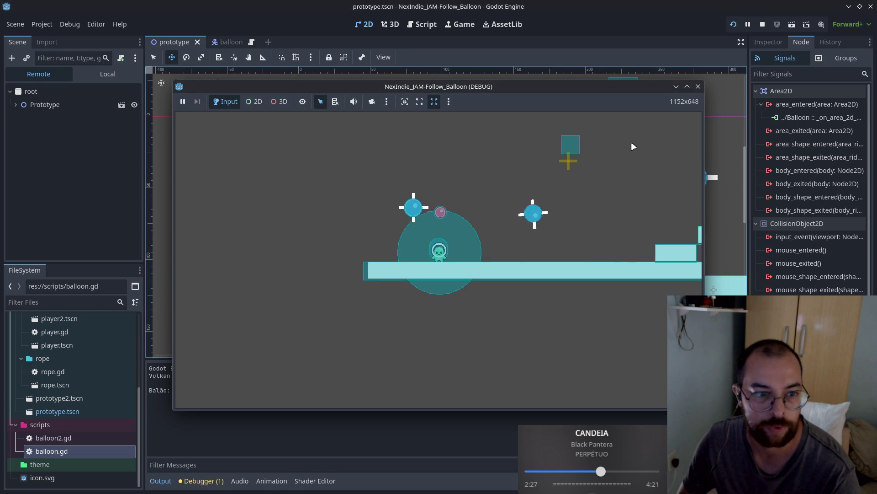
key(Right)
key(Left)
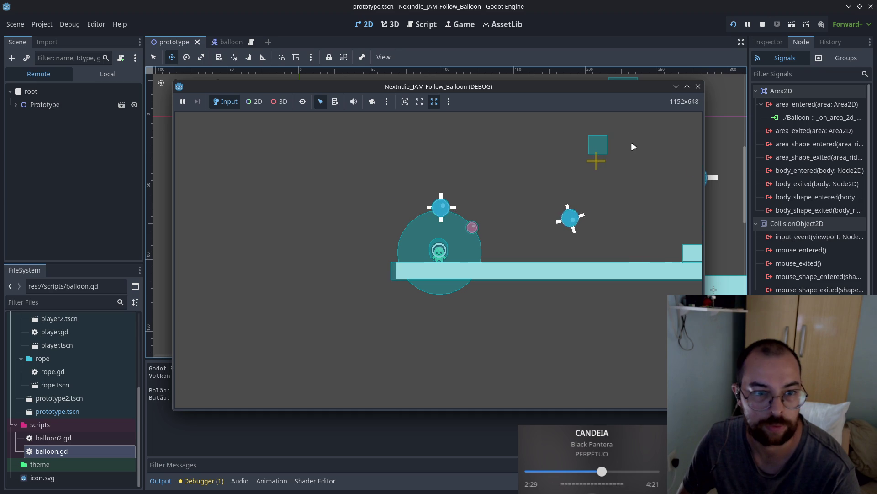
key(Right)
key(Left)
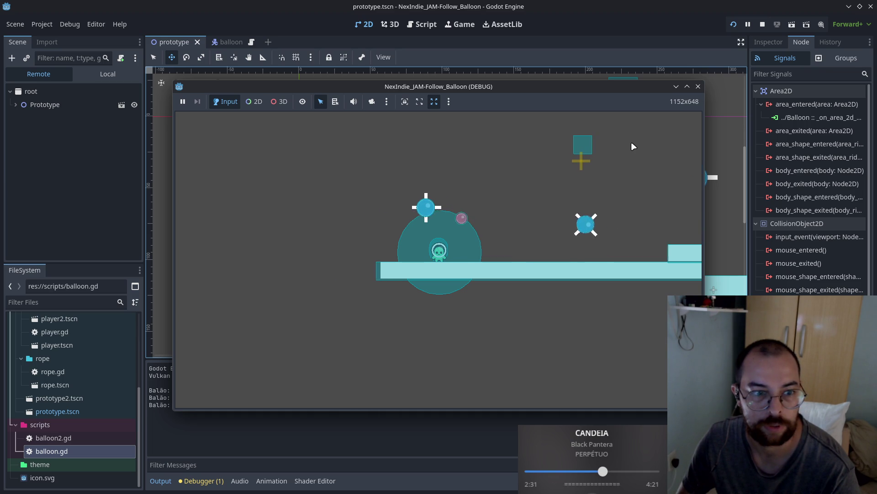
key(Right)
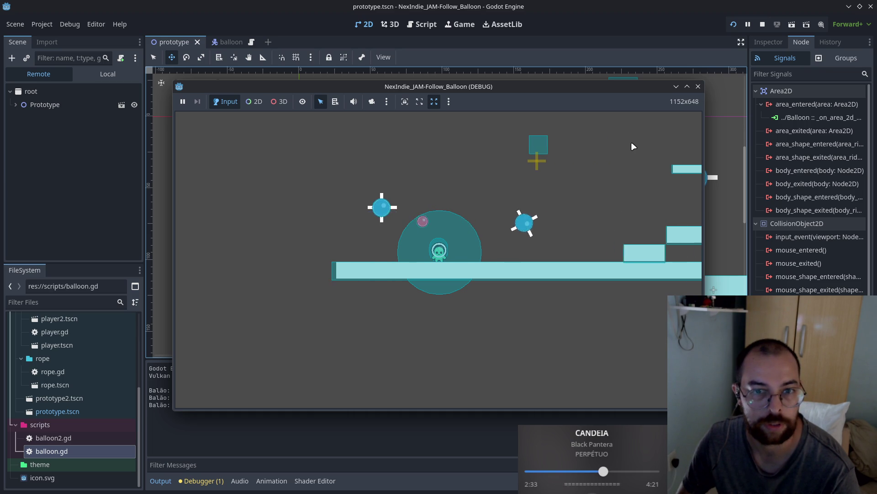
key(Left)
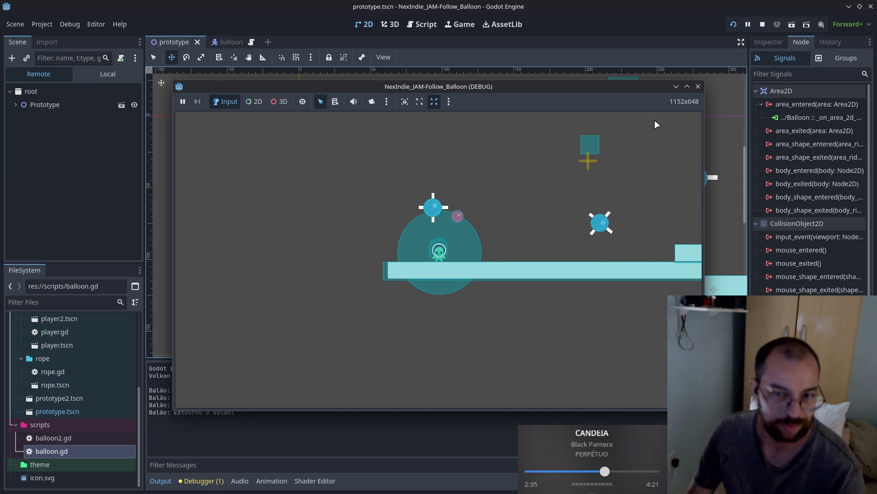
key(Left)
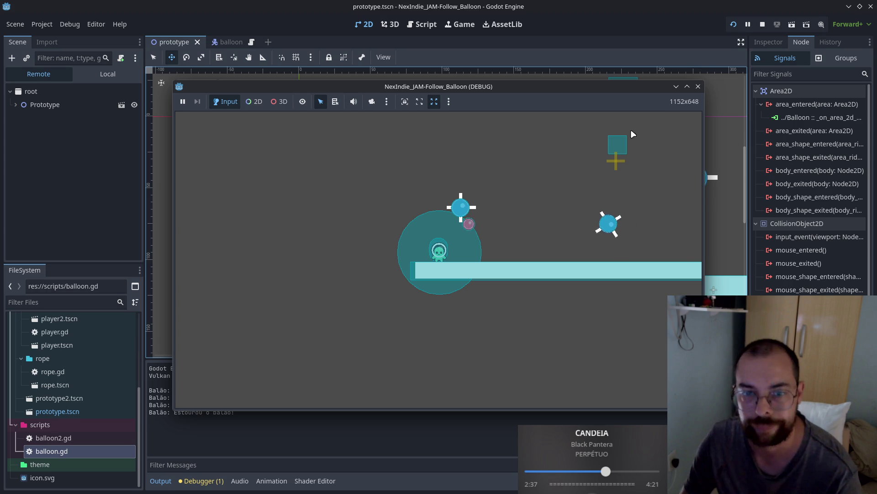
key(Right)
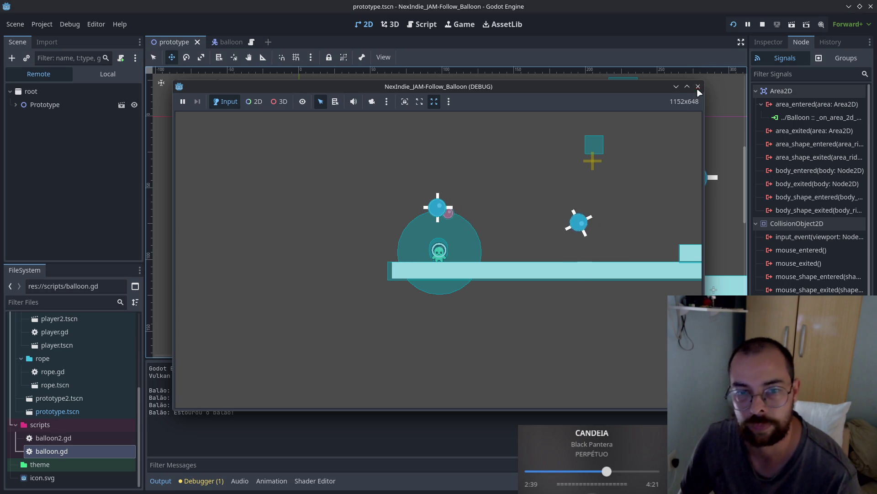
click(698, 86)
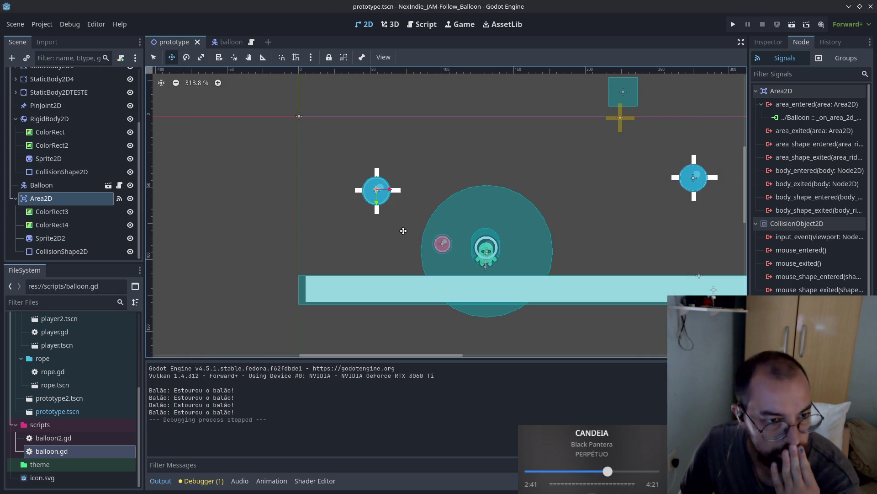
click(422, 24)
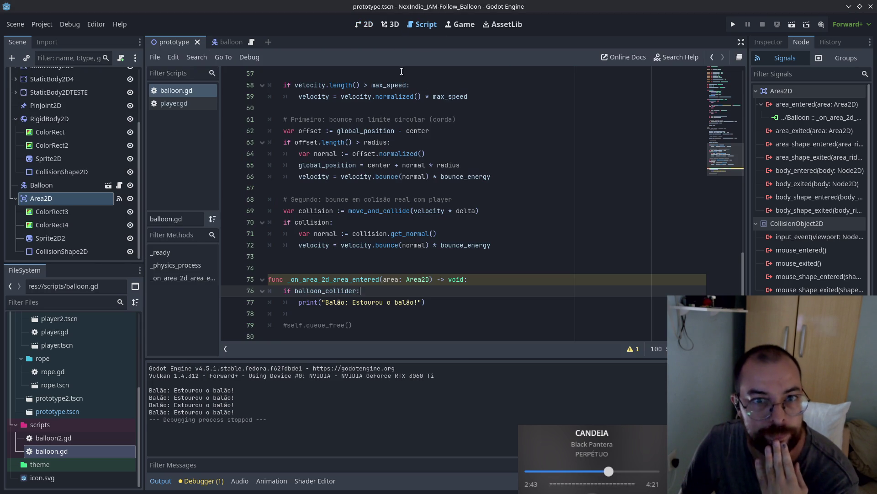
click(184, 95)
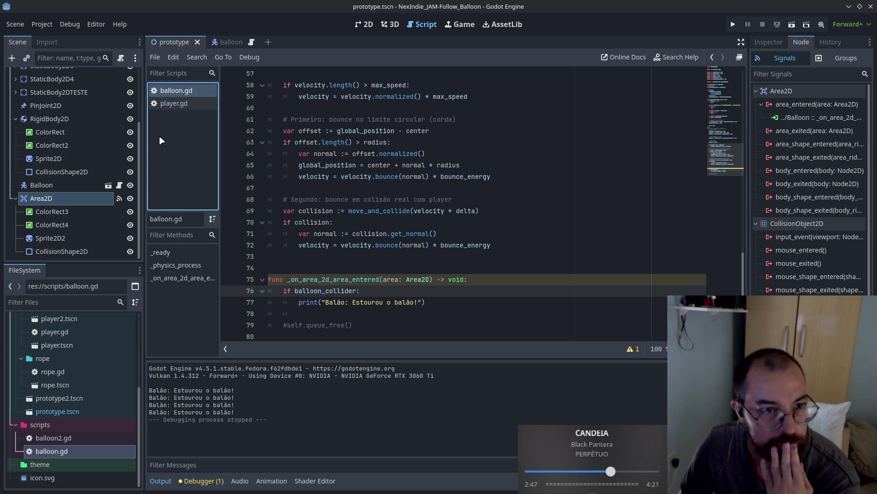
In the balloon scene, select Balloon, view its Inspector, then select its CollisionShape2D
click(226, 42)
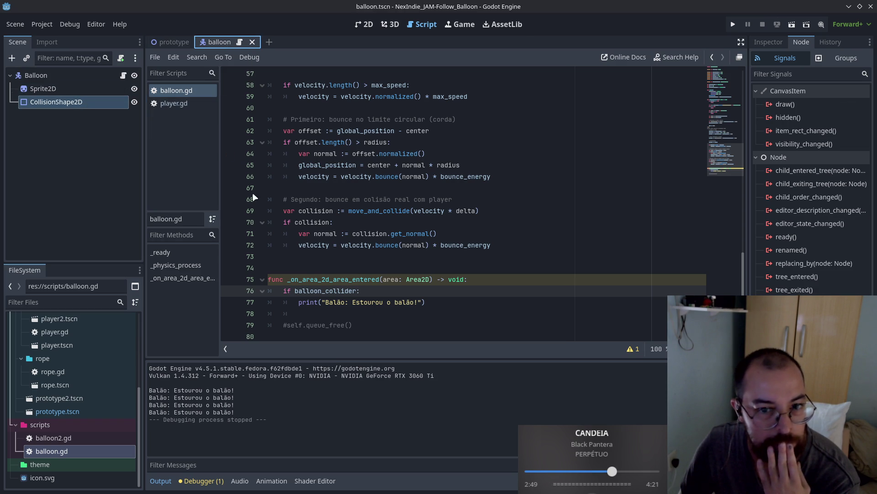
scroll(254, 197, up, 18)
mouse_move(393, 243)
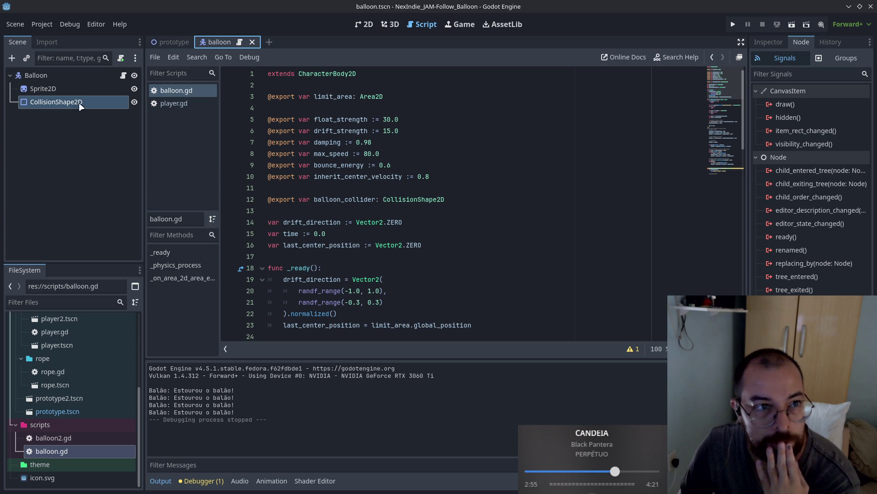
click(77, 73)
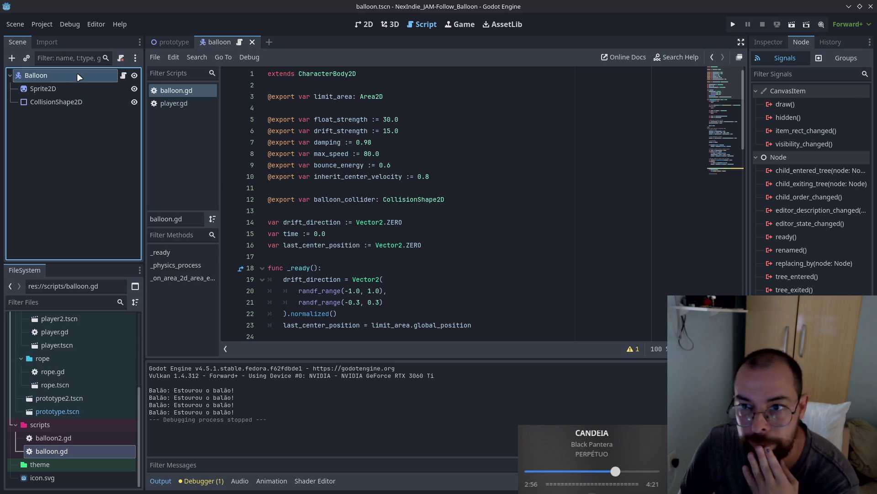
click(760, 41)
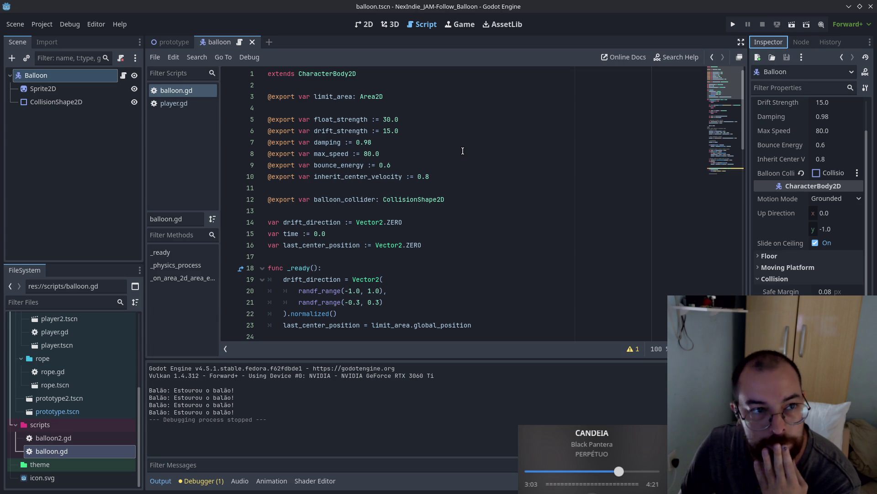
scroll(462, 151, down, 15)
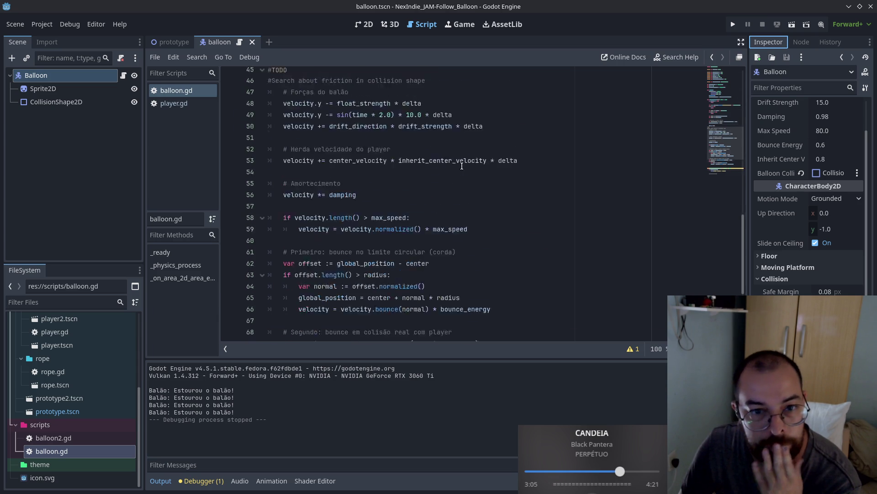
scroll(297, 150, down, 1)
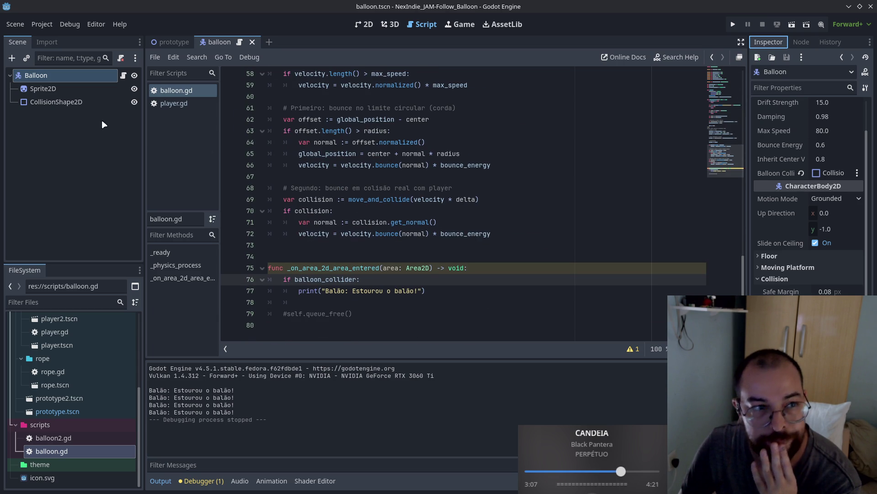
click(83, 100)
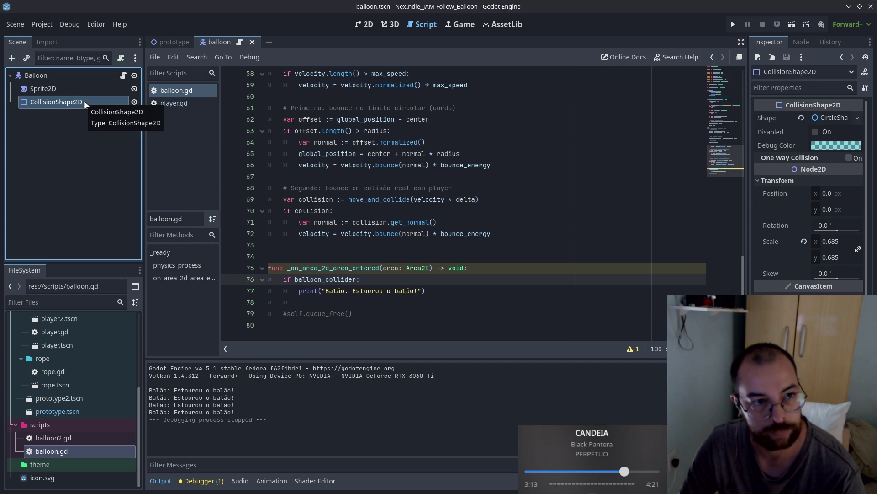
Rename the CollisionShape2D to explode_balao and save the balloon scene
double_click(84, 102)
text(explode_)
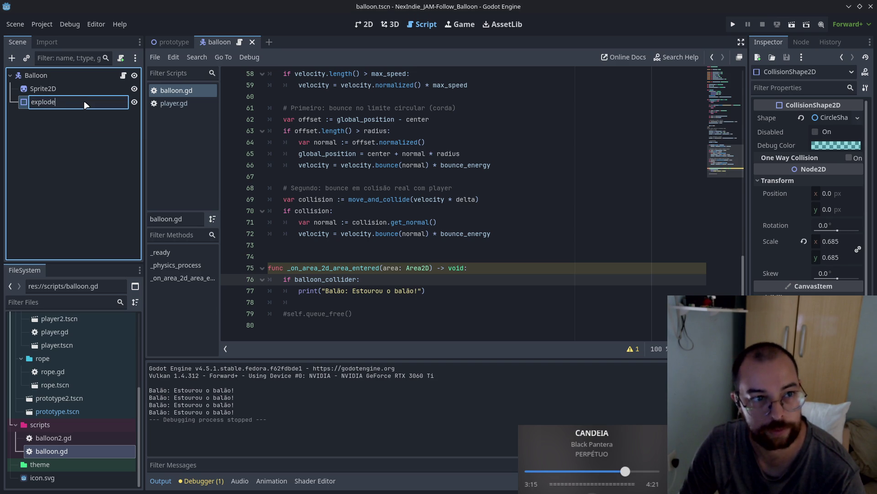
text(balao)
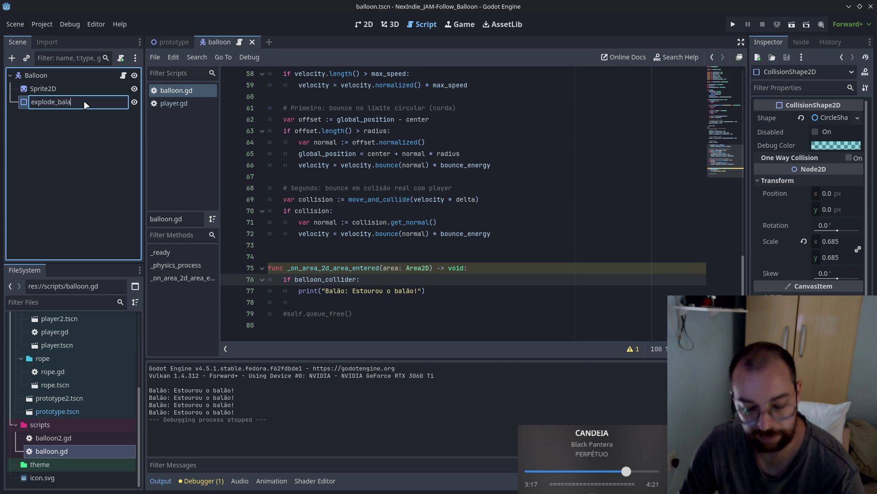
key(Return)
double_click(84, 100)
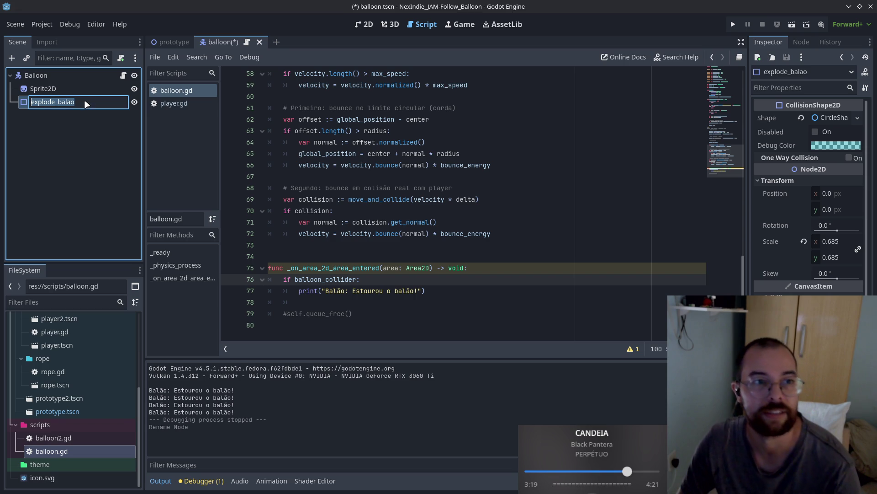
key(Escape)
scroll(284, 137, up, 10)
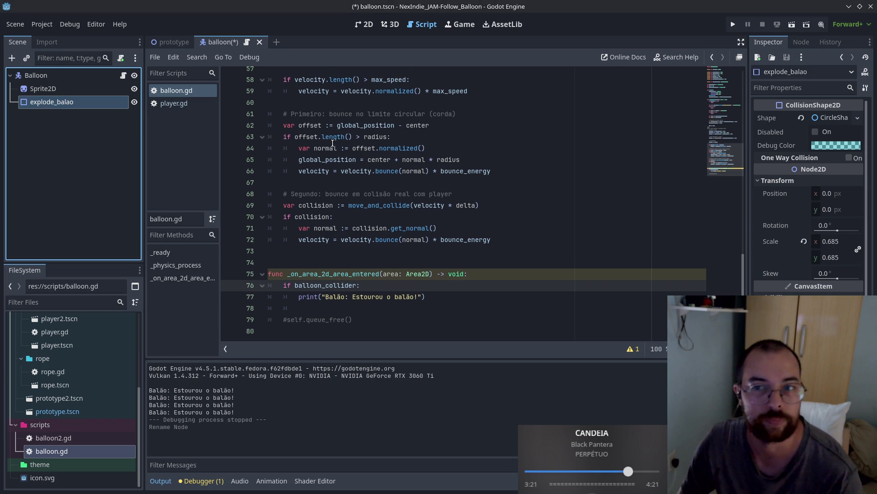
scroll(283, 125, up, 3)
click(65, 74)
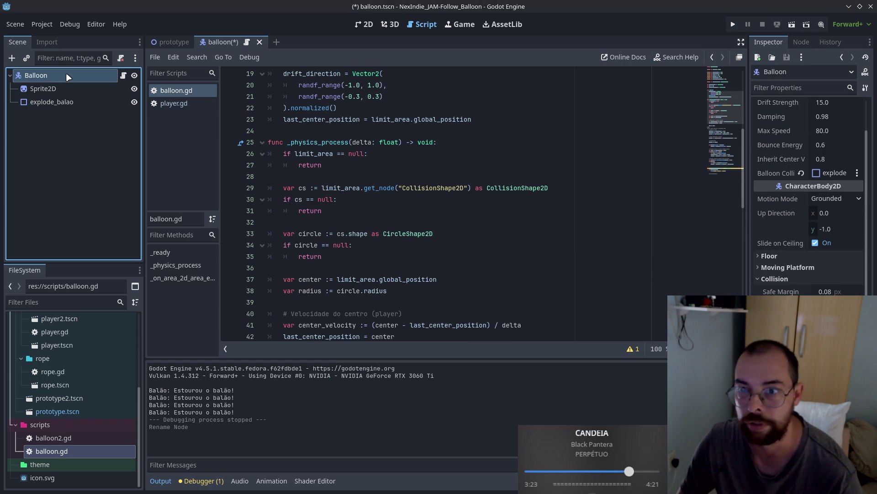
key(ctrl+s)
Review the pop handler's balloon_collider condition in balloon.gd, then go back to the prototype scene
scroll(361, 160, up, 6)
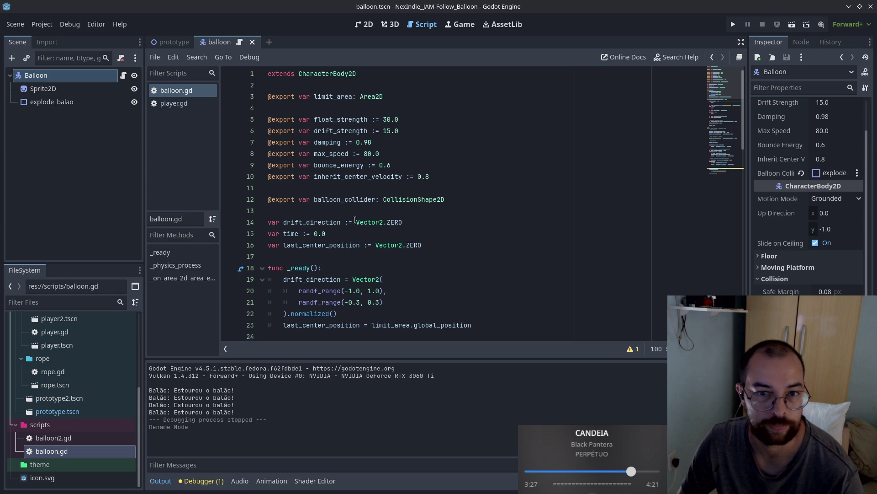
scroll(355, 220, down, 20)
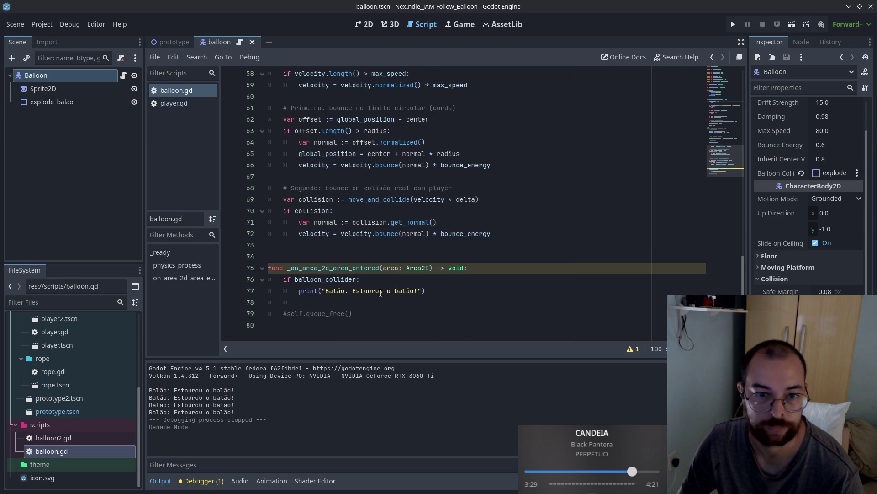
click(373, 291)
click(436, 292)
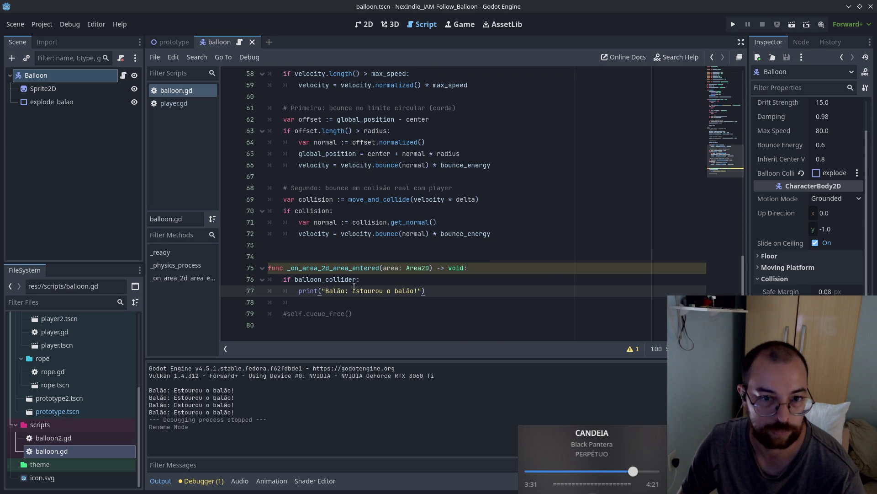
click(346, 280)
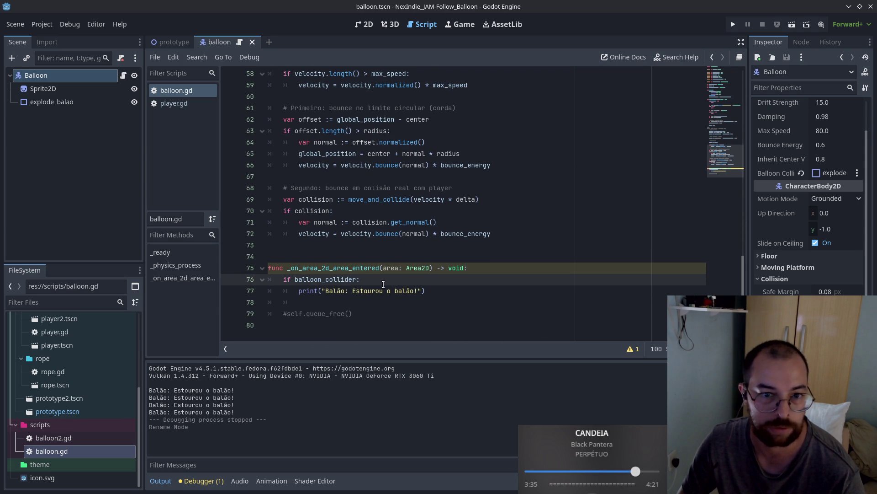
click(173, 42)
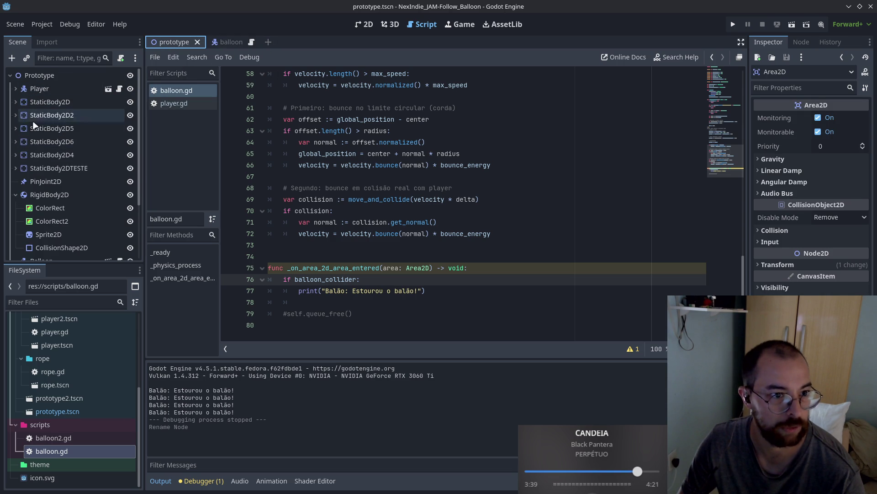
Select the Player's Area2D in the 2D view and undo an accidental move of it
click(15, 89)
click(50, 101)
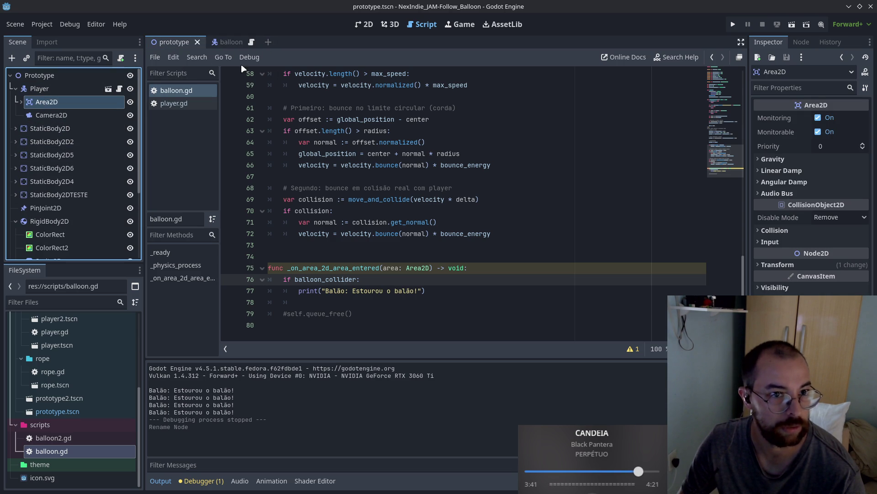
click(376, 24)
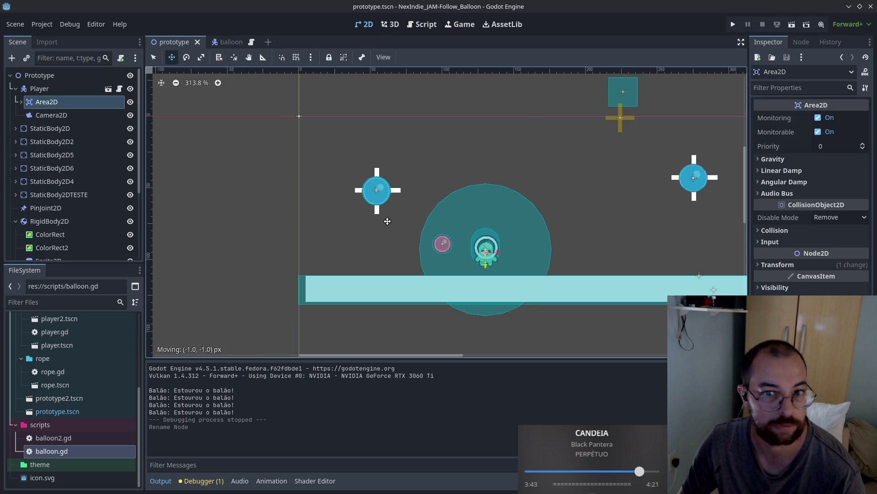
drag(386, 220, 399, 144)
key(ctrl+z)
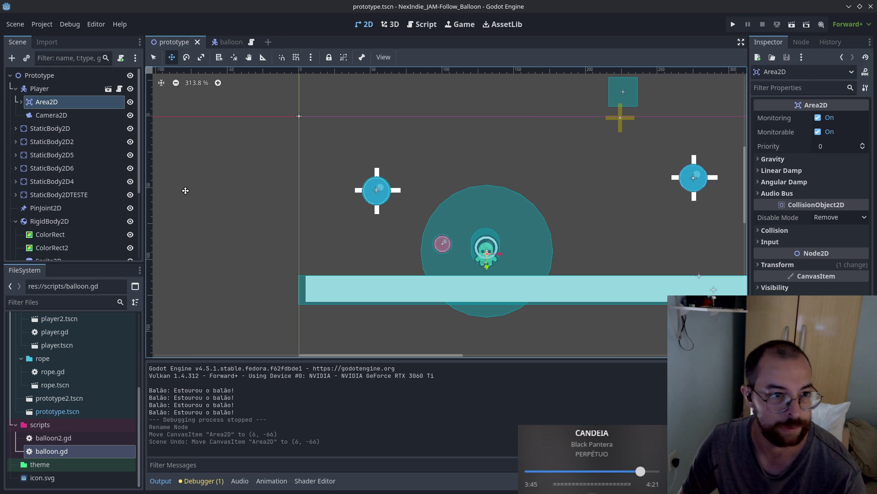
scroll(63, 144, down, 3)
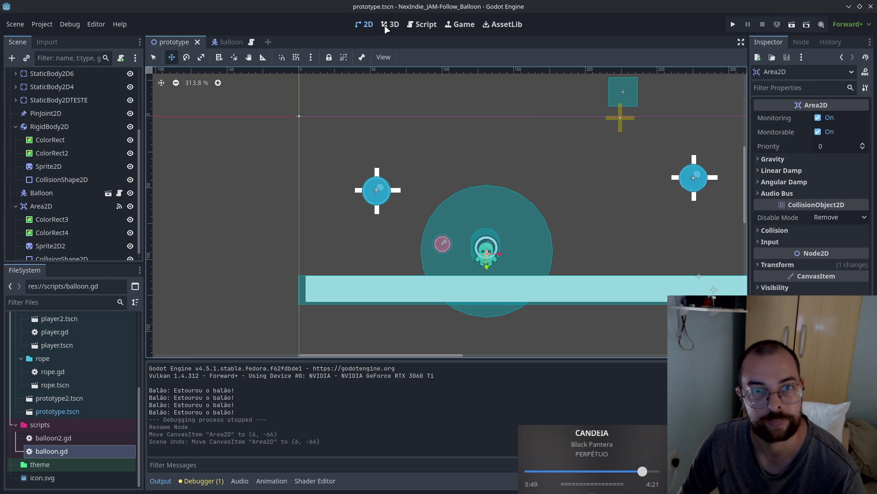
On balloon.gd line 76, type '.is' after balloon_collider and browse the autocomplete suggestions
click(421, 24)
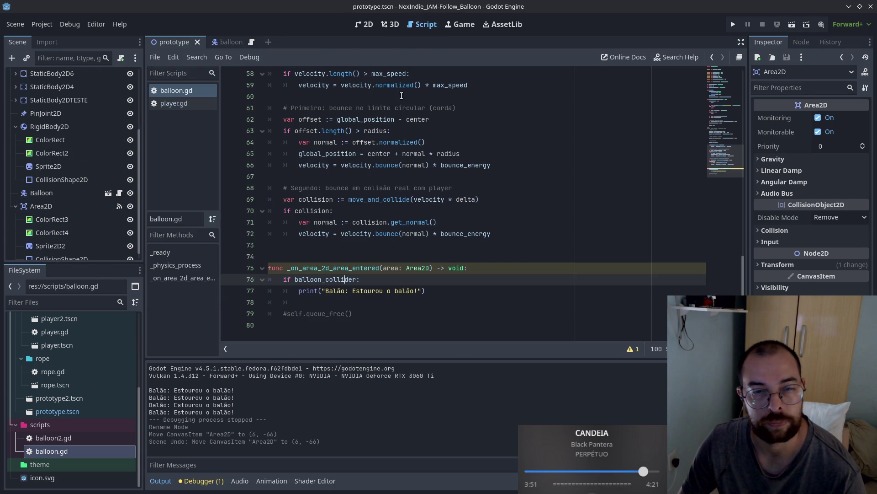
key(Left)
text(,)
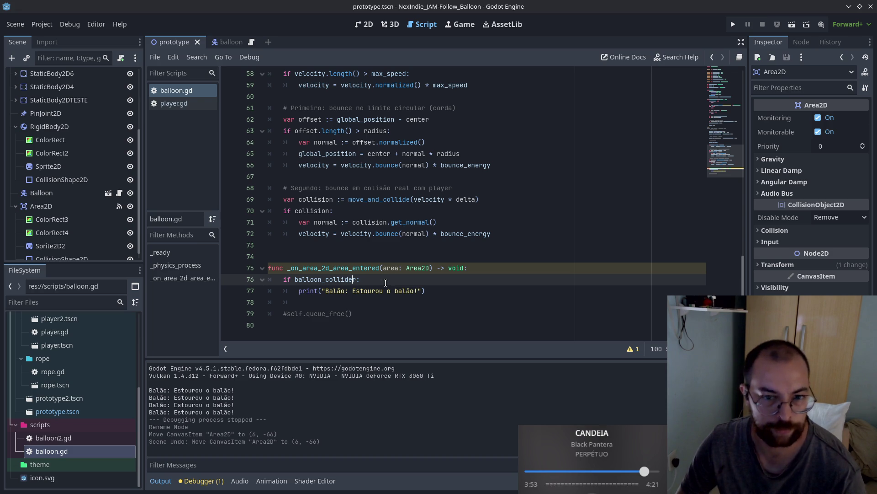
key(BackSpace)
text(.)
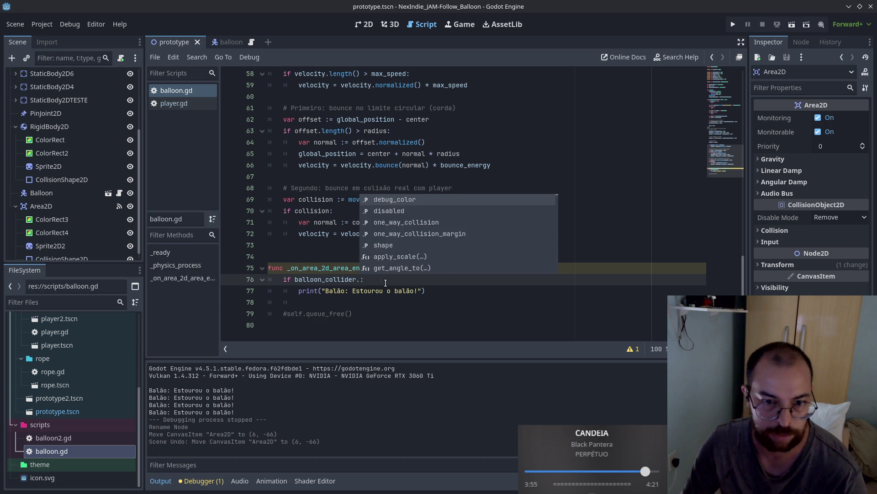
text(is)
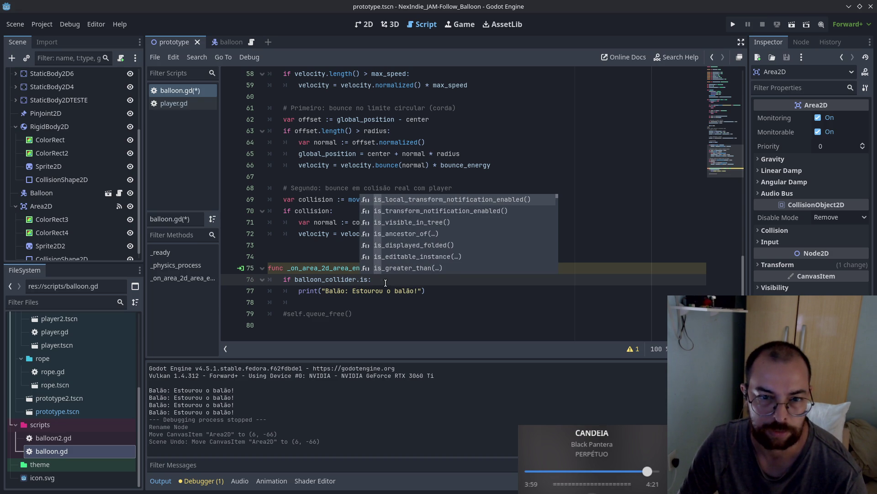
key(Down)
key(Down)
key(Down)
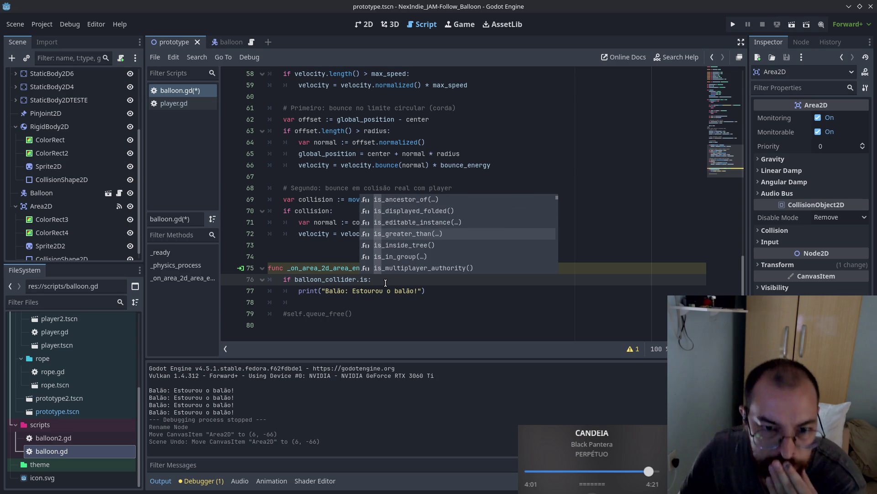
key(Down)
key(Down)
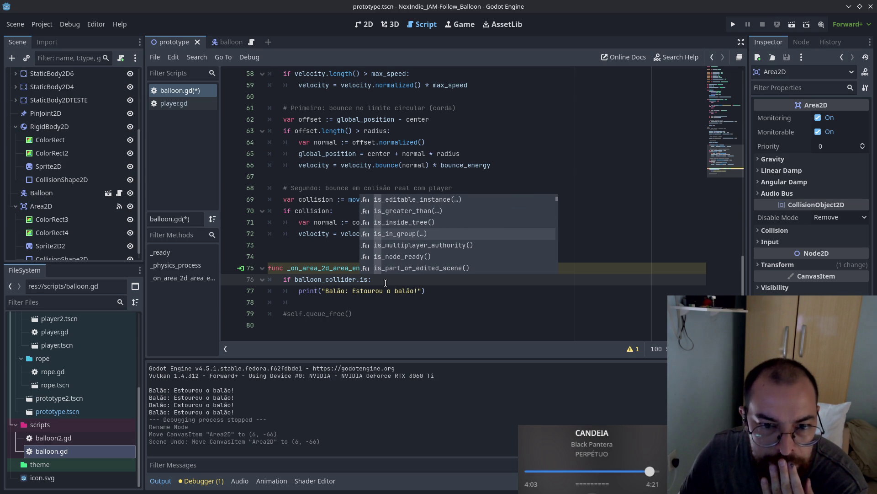
key(Down)
key(Down)
key(Down)
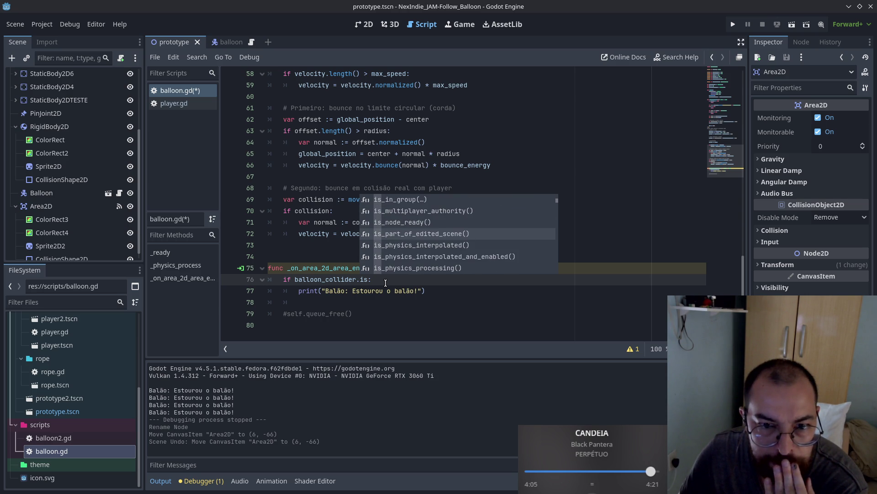
key(Down)
key(Down)
key(Down)
key(Down)
key(Down)
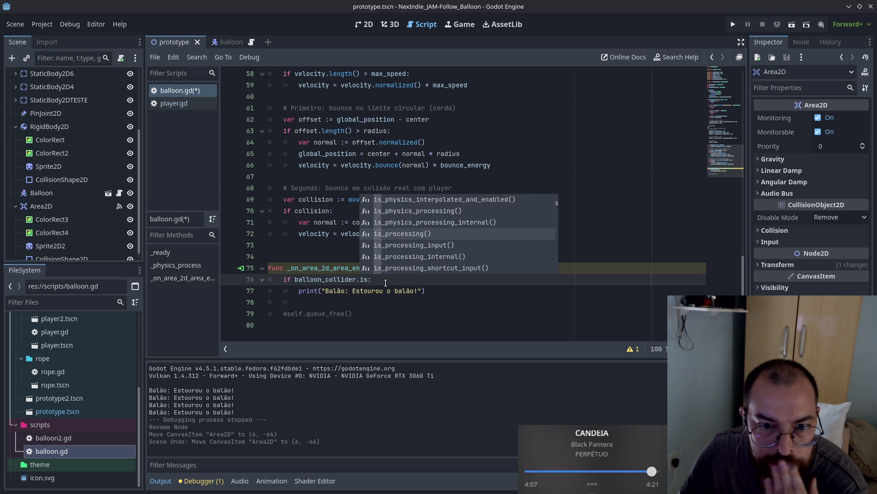
key(Down)
key(Down)
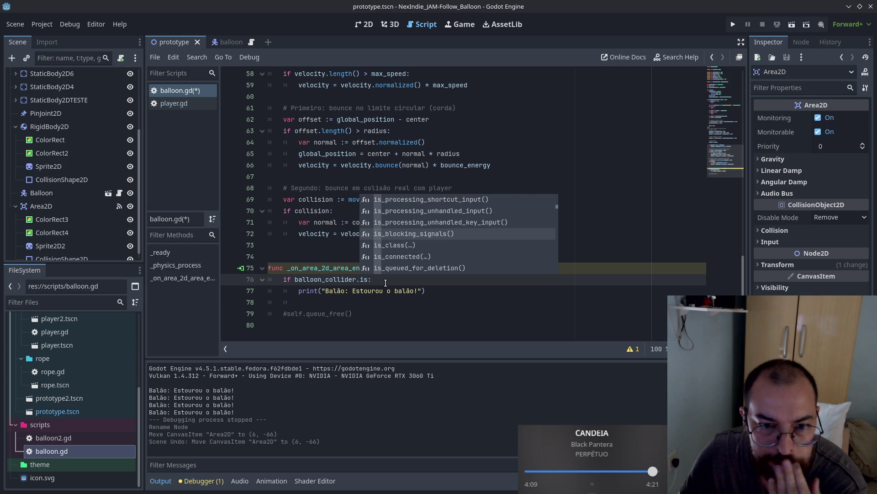
key(Down)
key(Down)
key(Down)
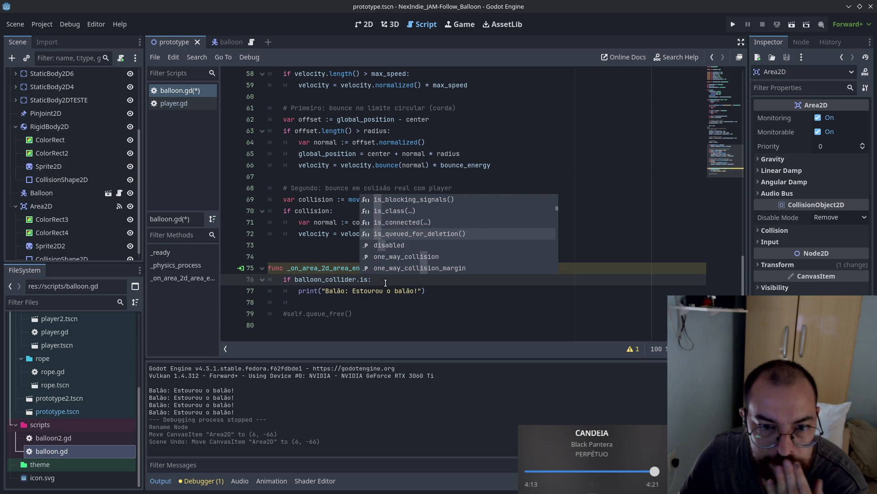
key(Down)
key(Down)
key(Down)
key(Down)
key(Down)
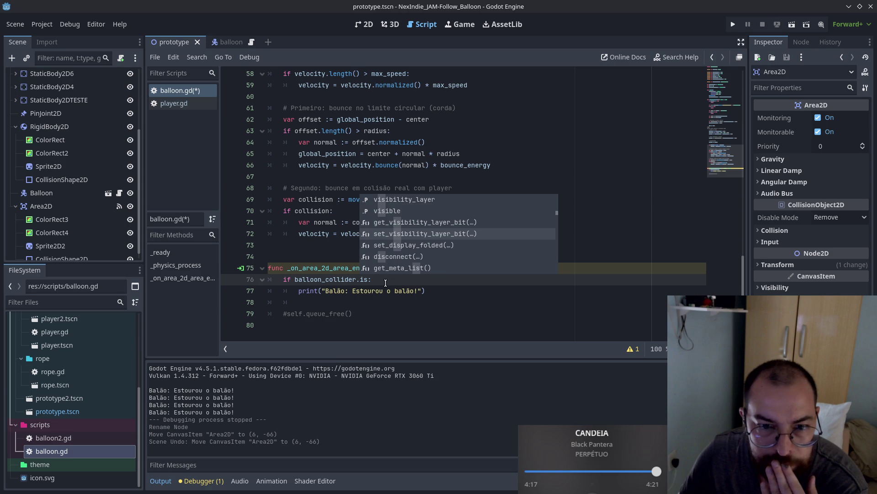
key(Down)
key(Down)
key(Down)
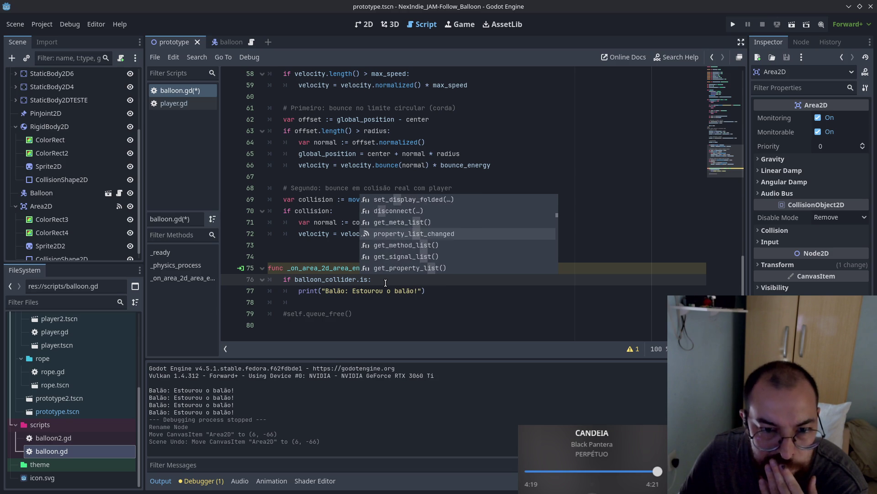
key(Down)
key(Down)
key(Down)
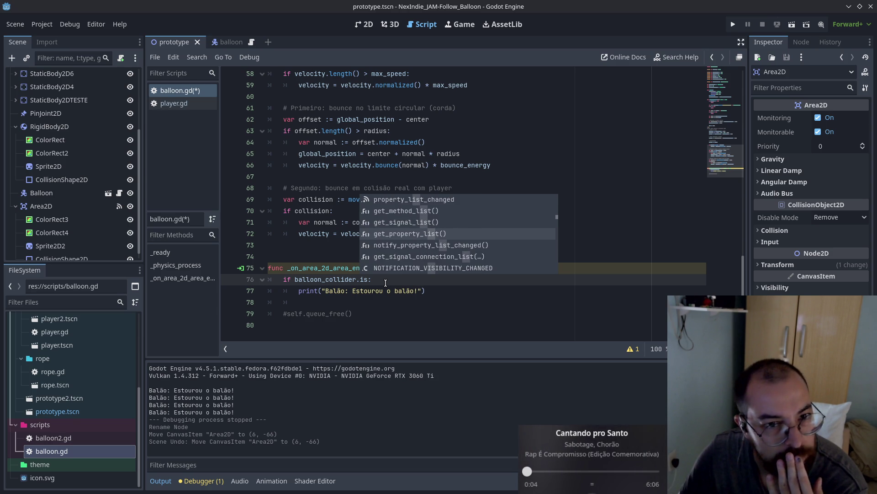
key(Down)
key(Down)
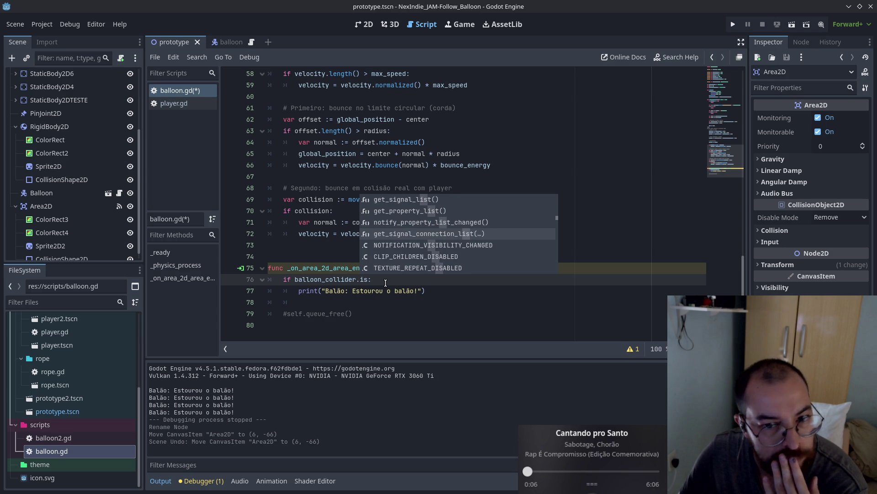
key(Down)
key(Down)
key(Down)
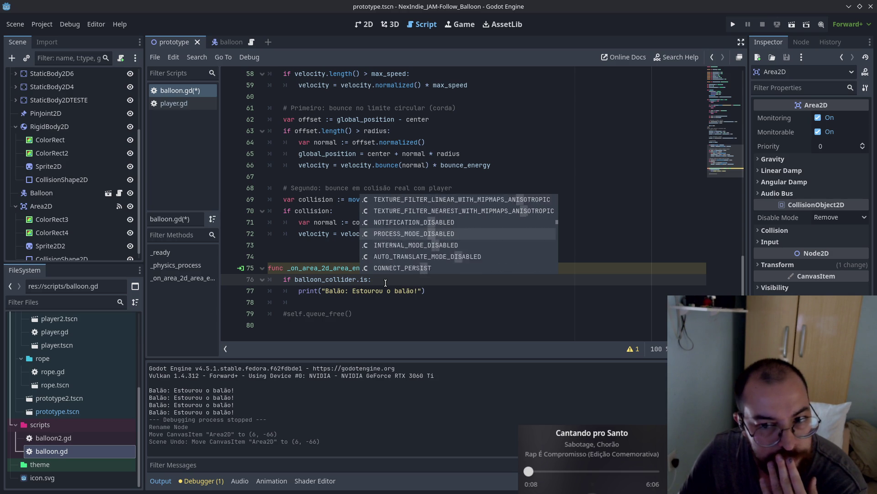
key(Down)
key(Down)
key(Down)
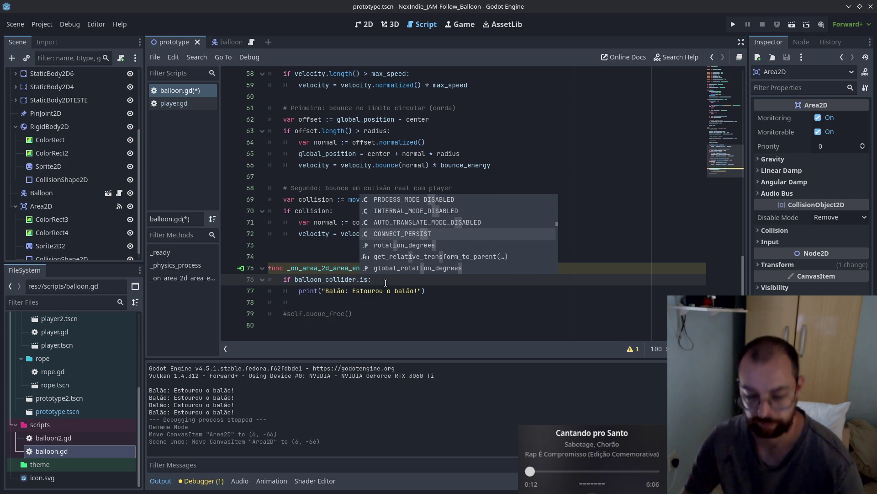
Try is_coll and tou, then settle on 'if balloon_collider.conta:' as the condition
text(_)
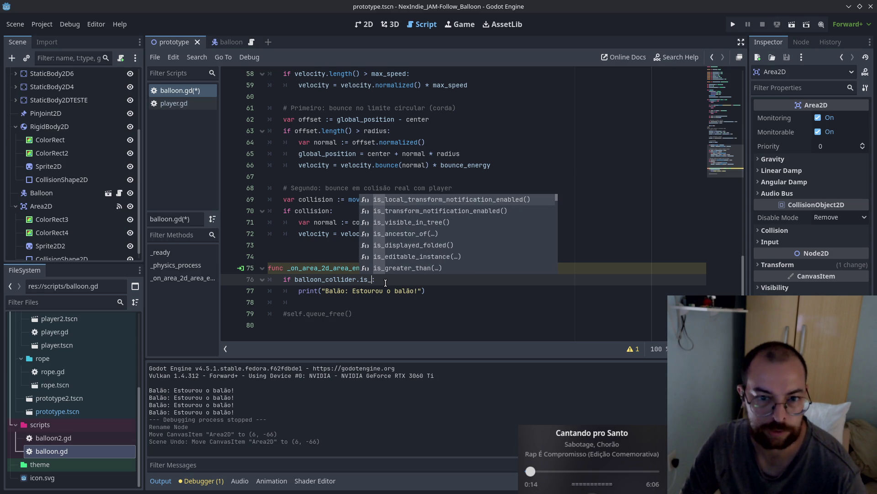
text(co)
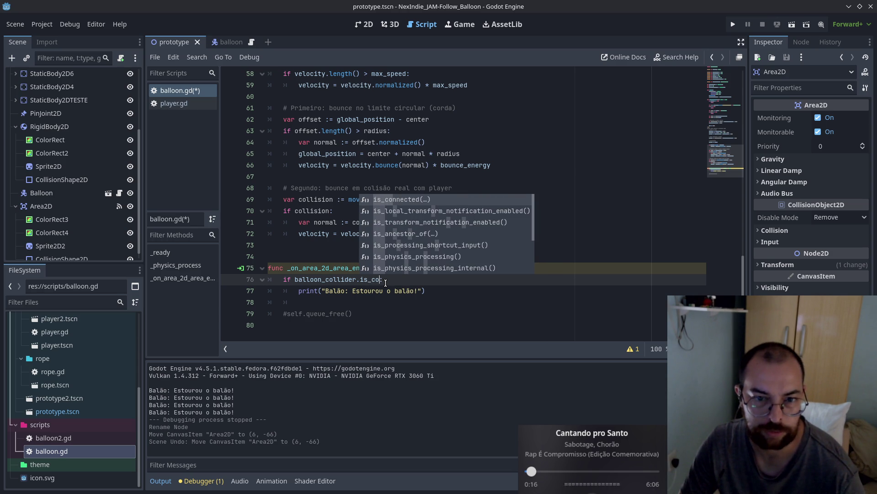
text(ll)
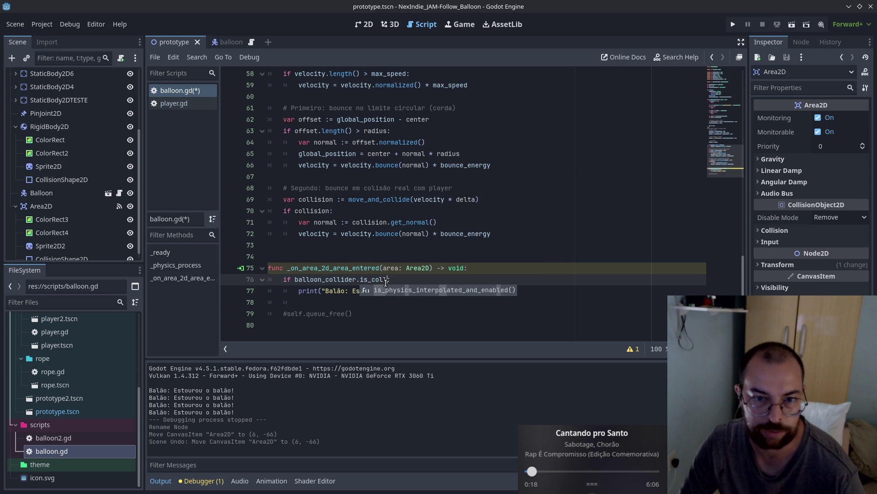
key(BackSpace)
key(BackSpace)
key(BackSpace)
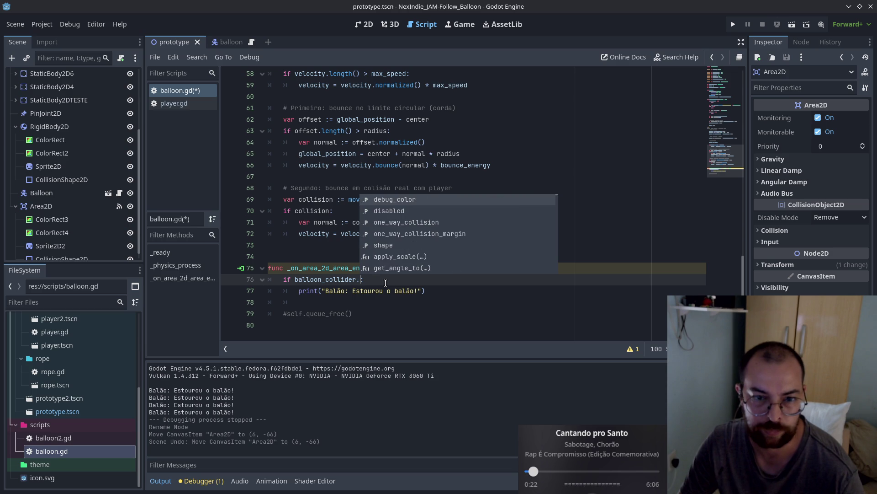
text(tou)
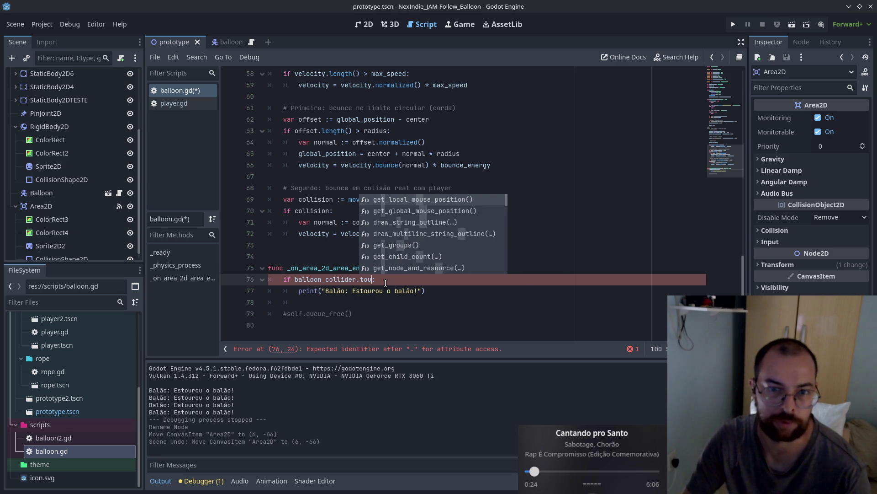
key(BackSpace)
key(BackSpace)
key(BackSpace)
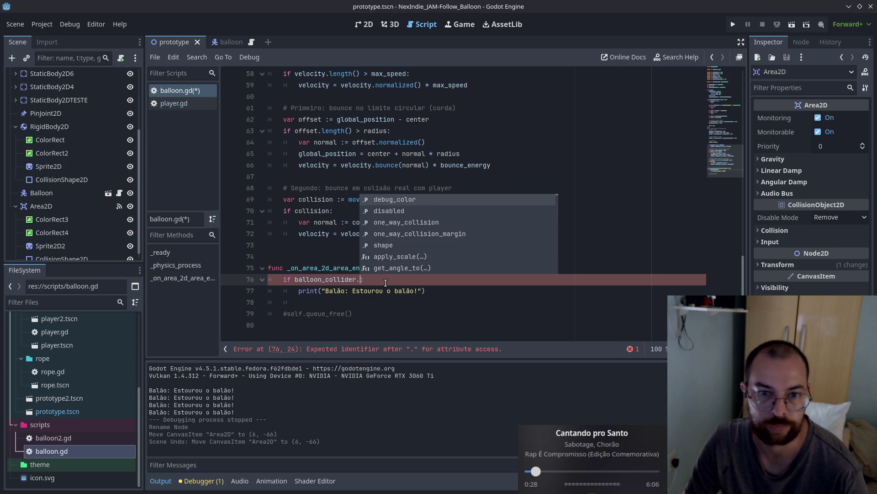
text(conta)
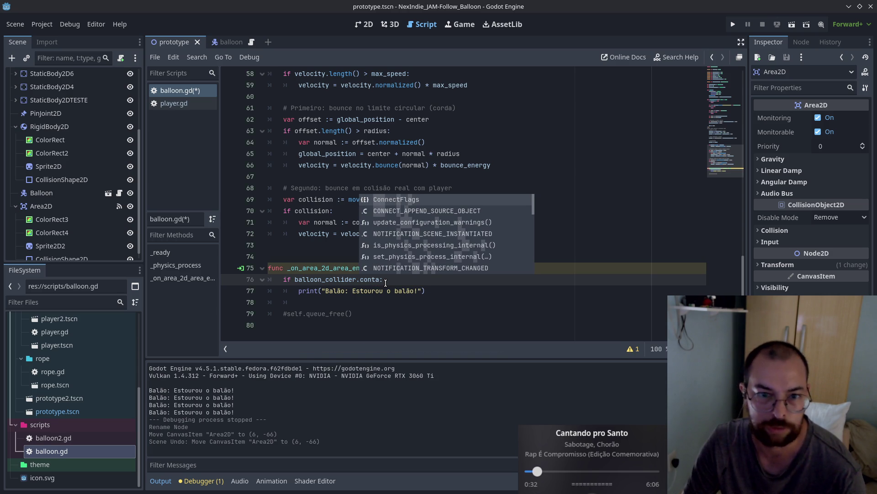
key(Escape)
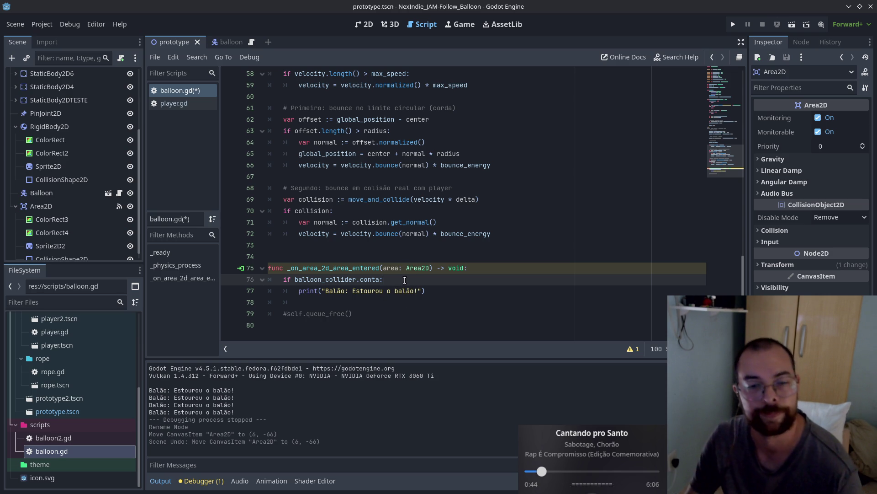
key(shift+Left)
key(shift+Left)
key(shift+Left)
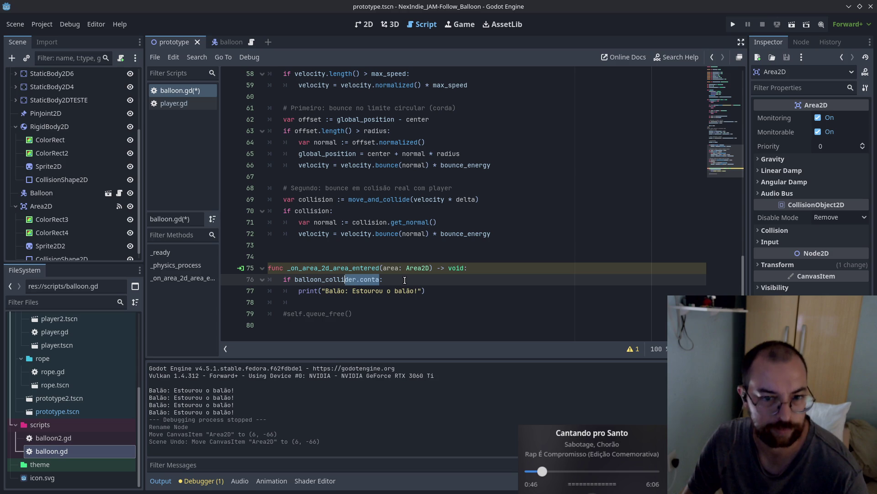
key(shift+Right)
key(shift+Right)
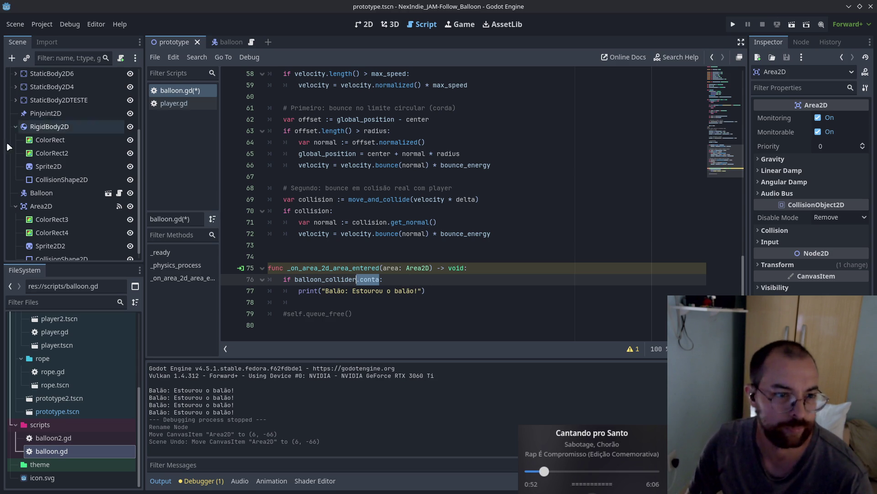
scroll(62, 193, down, 1)
Show Area2D's signals and widen the dock to read area_entered's connection to _on_area_2d_area_entered
click(58, 197)
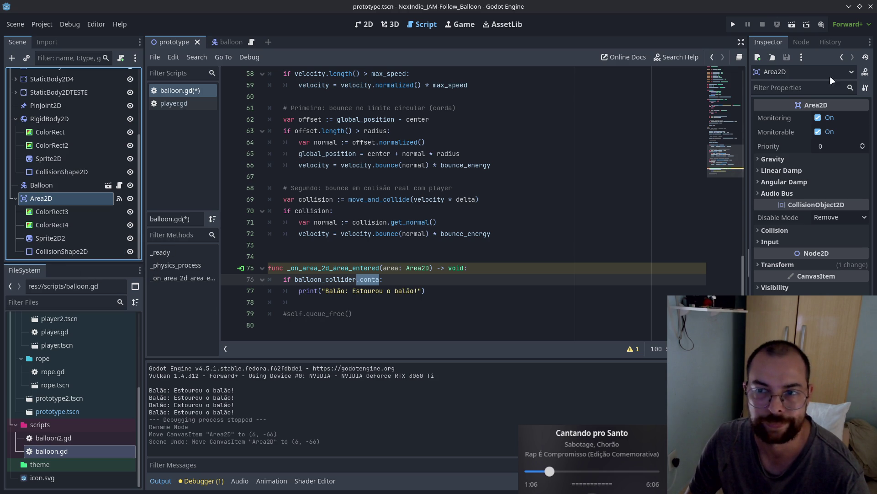
click(805, 40)
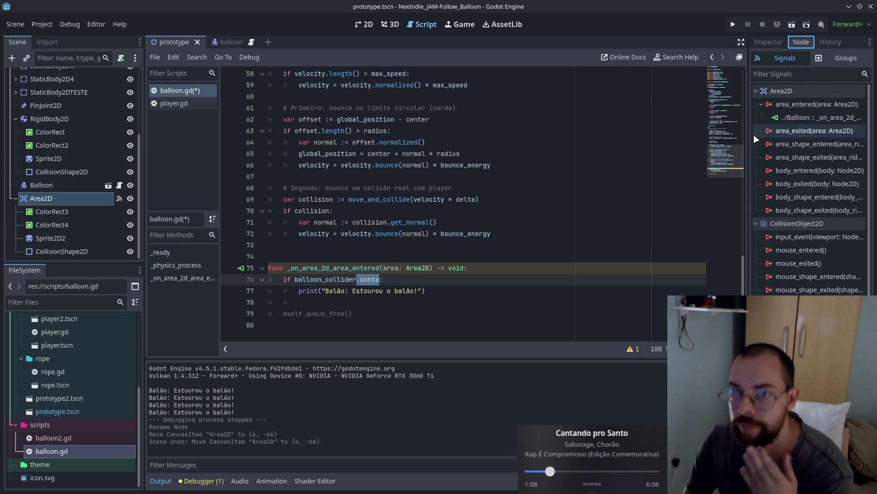
drag(748, 138, 772, 139)
click(436, 269)
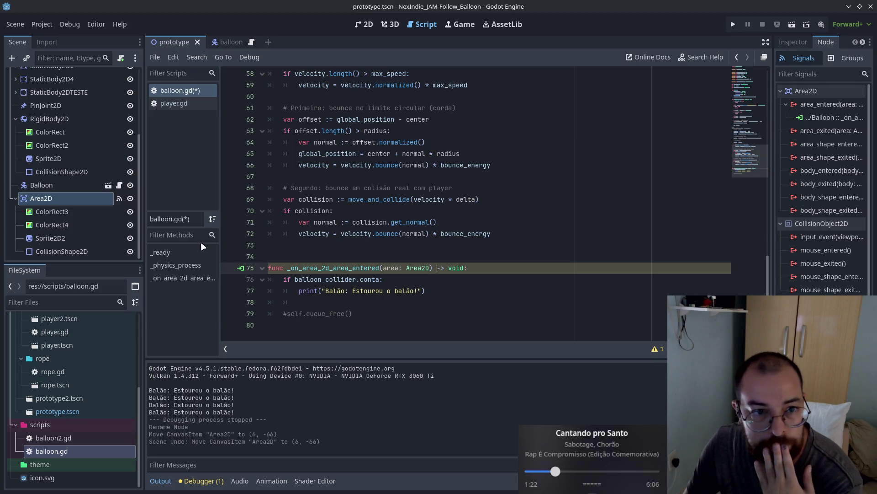
drag(142, 243, 132, 243)
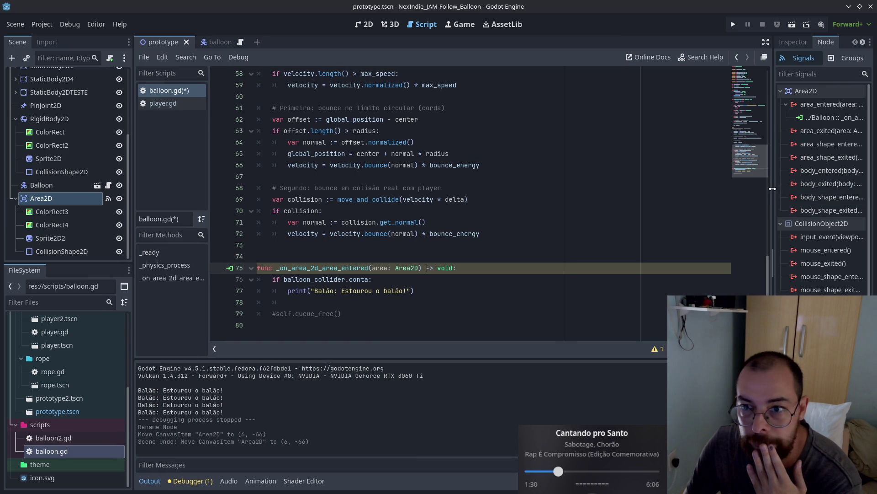
drag(773, 189, 699, 189)
mouse_move(769, 157)
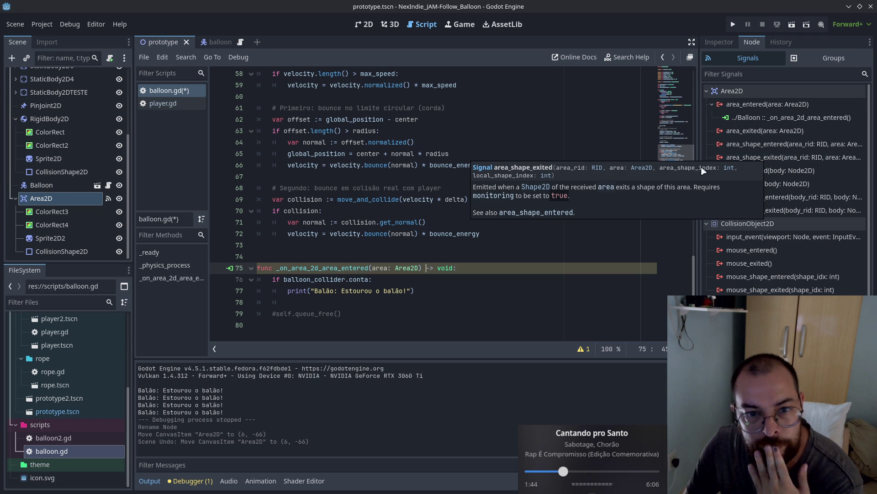
Replace the line 76 condition with area.body_entered chosen from autocomplete
click(407, 279)
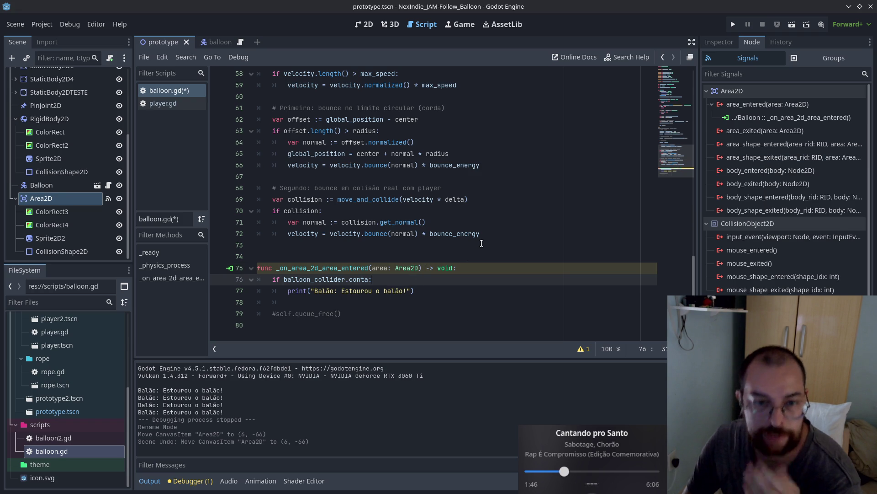
key(Left)
key(Left)
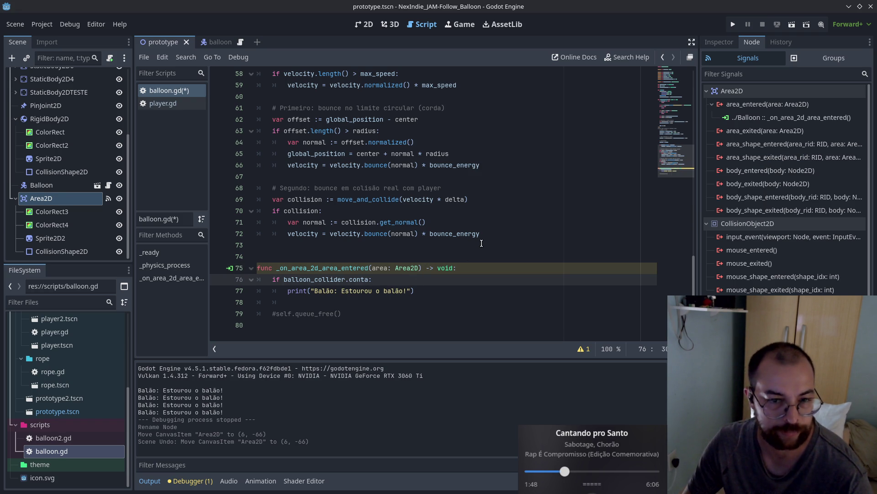
key(shift+Left)
key(shift+Left)
key(shift+Left)
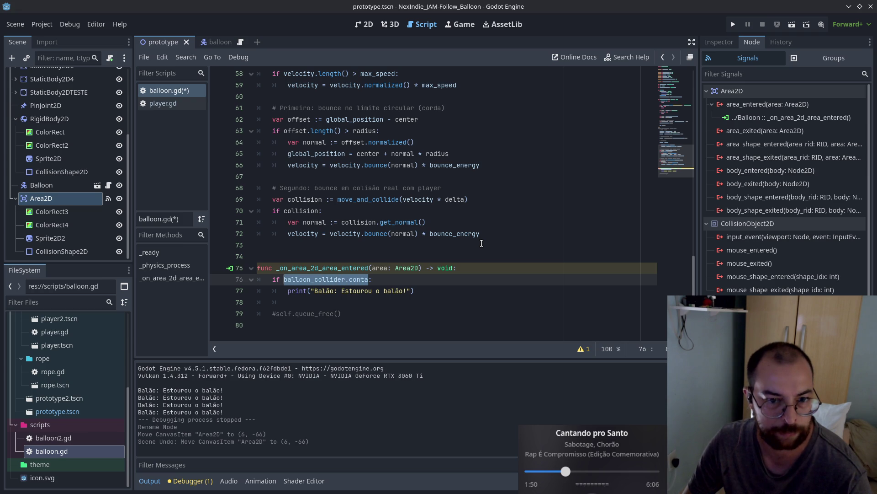
text(area:)
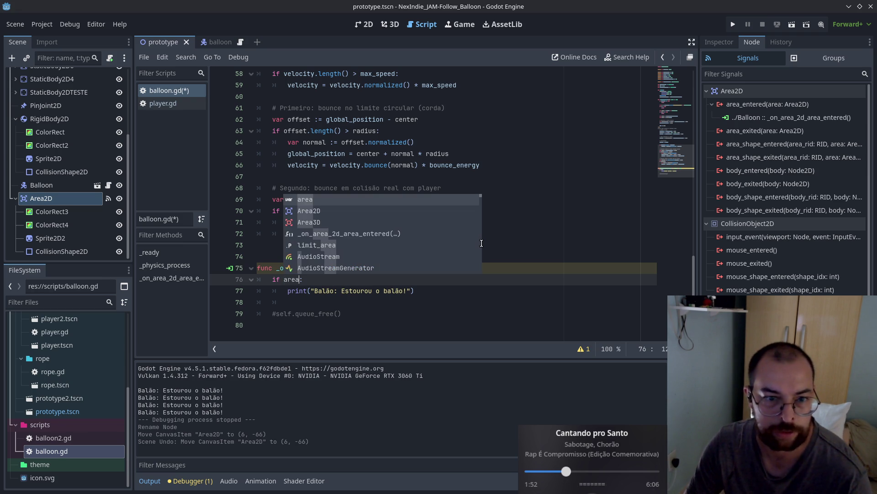
text(.)
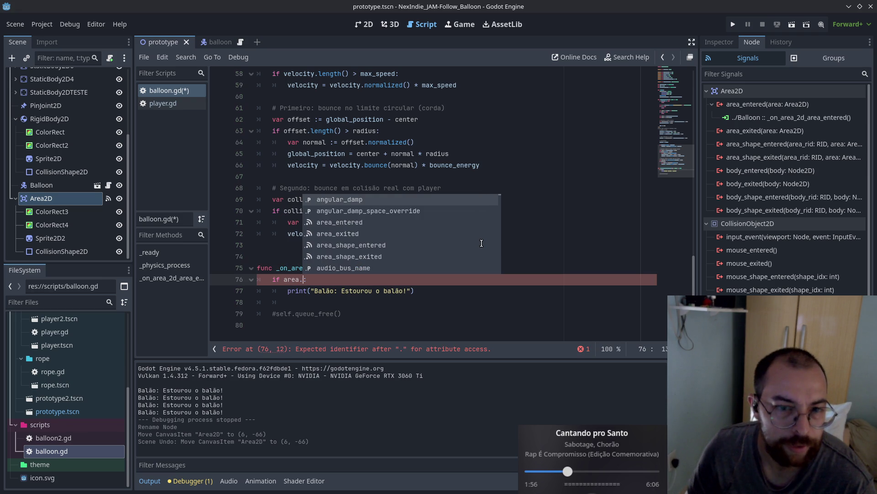
key(Down)
key(Down)
key(Down)
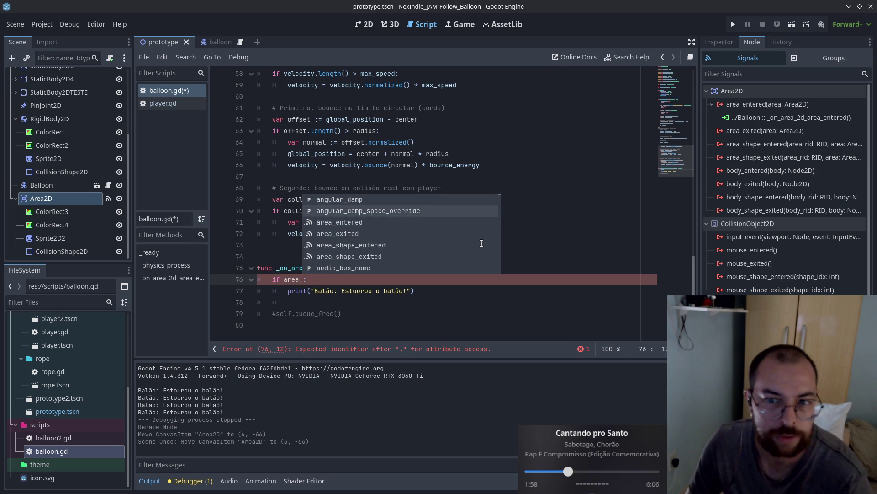
key(Down)
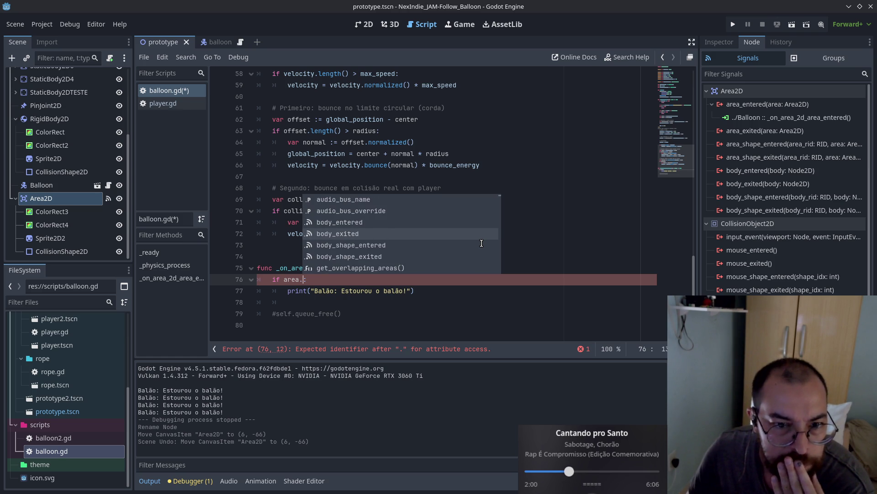
key(Up)
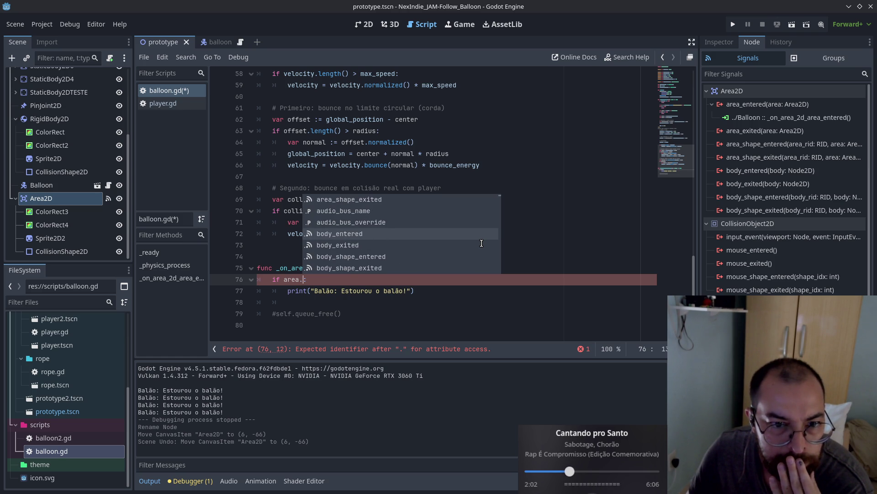
key(Return)
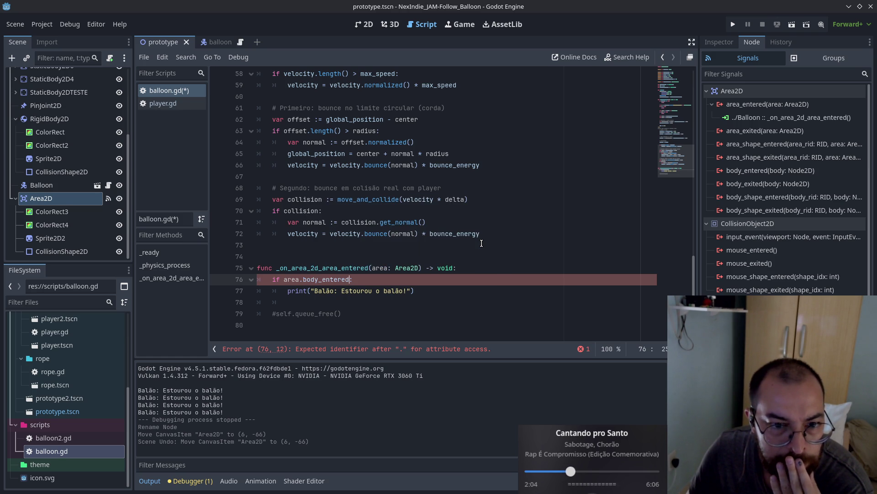
Extend the condition to compare area.body_entered == balloon_collider
text(.os)
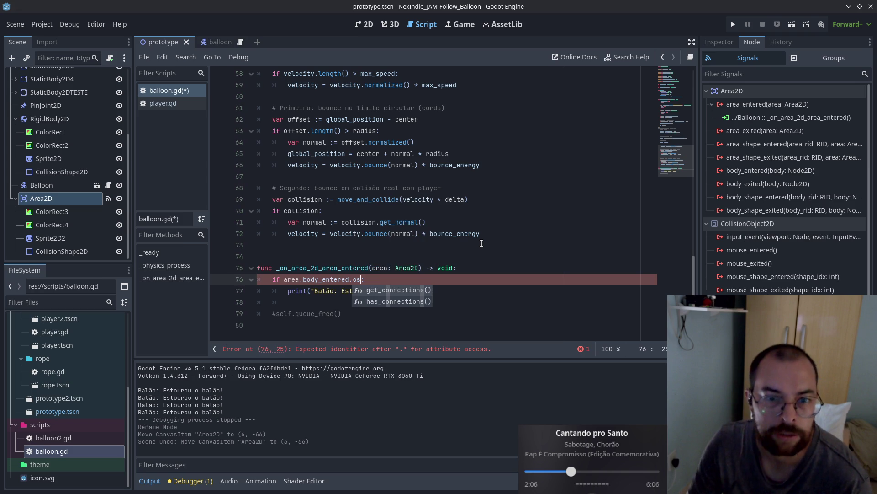
key(BackSpace)
key(BackSpace)
text(is)
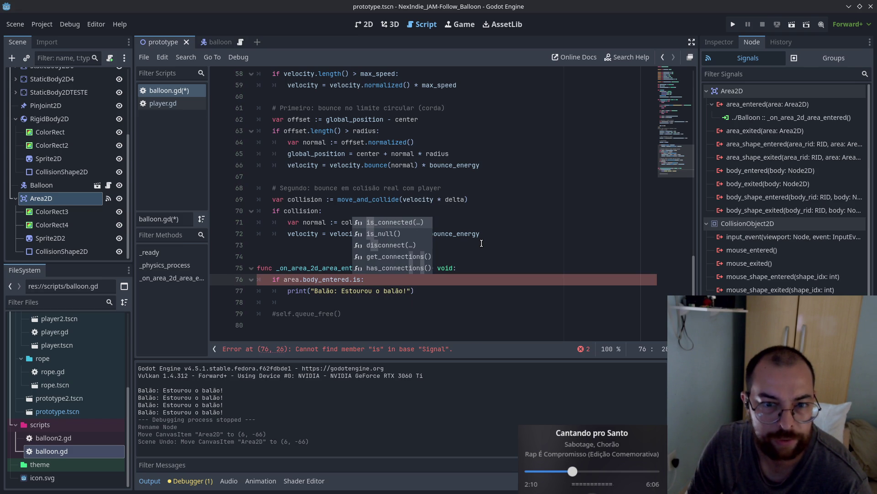
key(BackSpace)
key(BackSpace)
key(BackSpace)
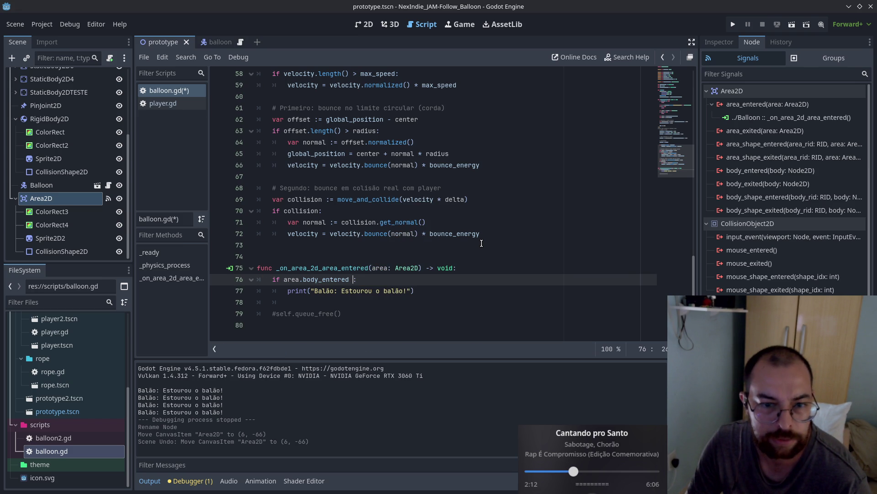
key(BackSpace)
key(BackSpace)
text(is)
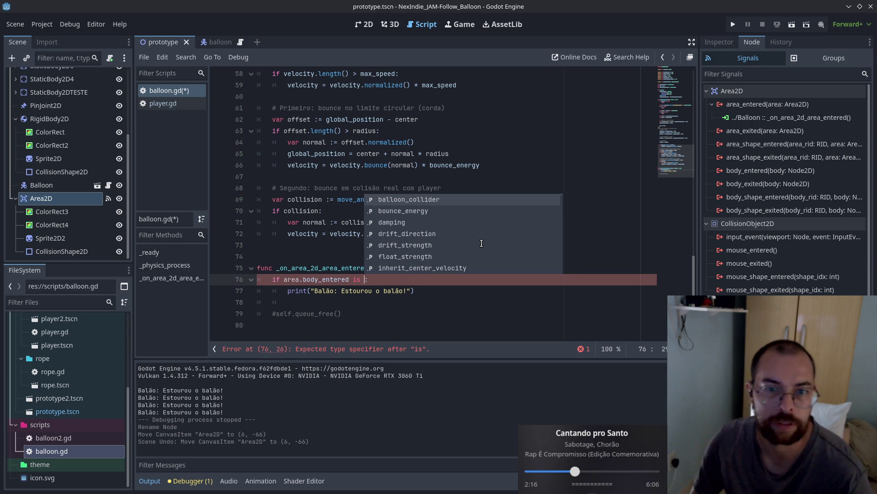
key(Return)
key(Down)
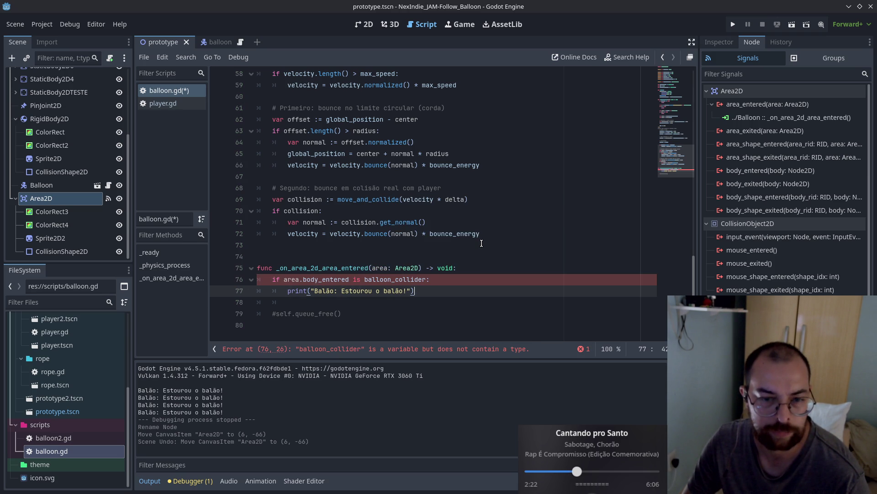
key(Up)
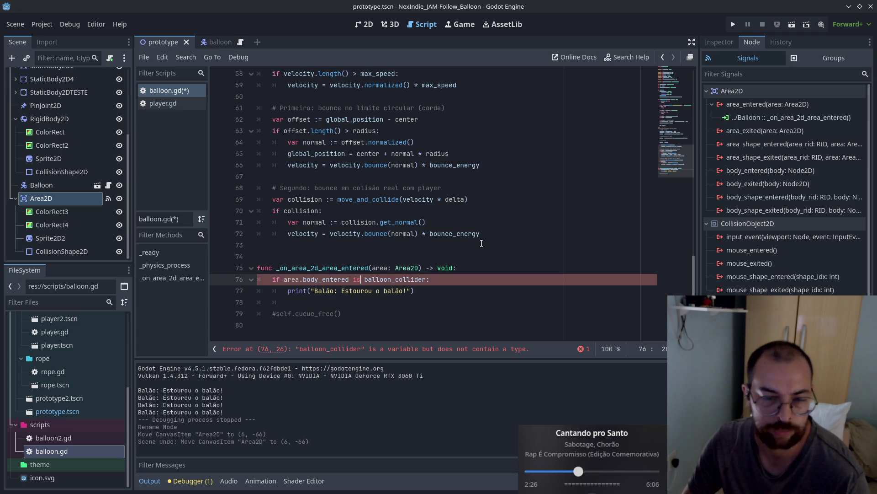
key(BackSpace)
key(BackSpace)
text(=)
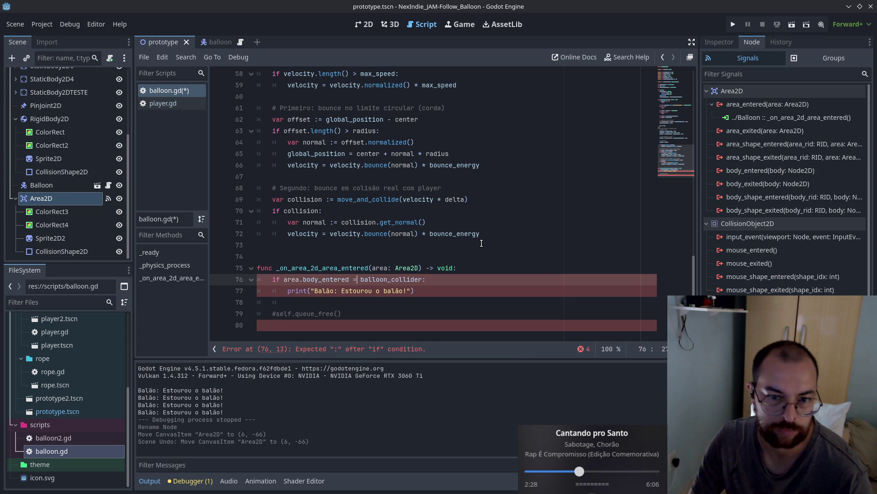
text(=)
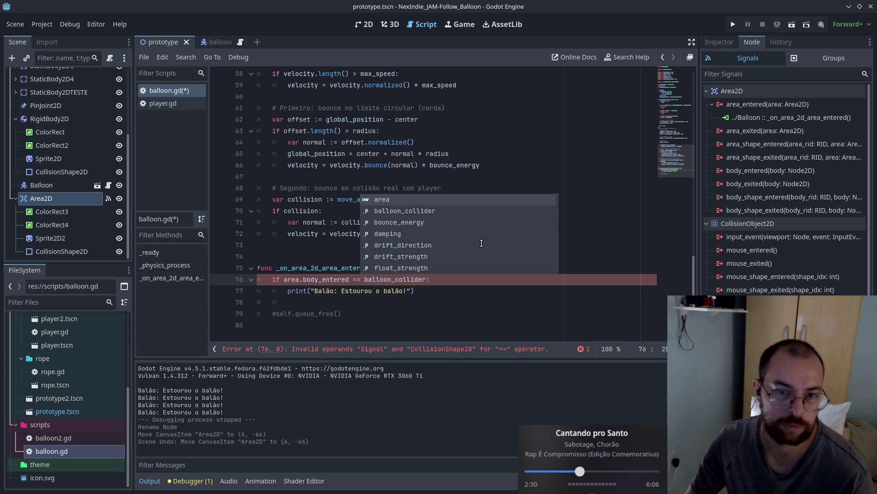
key(End)
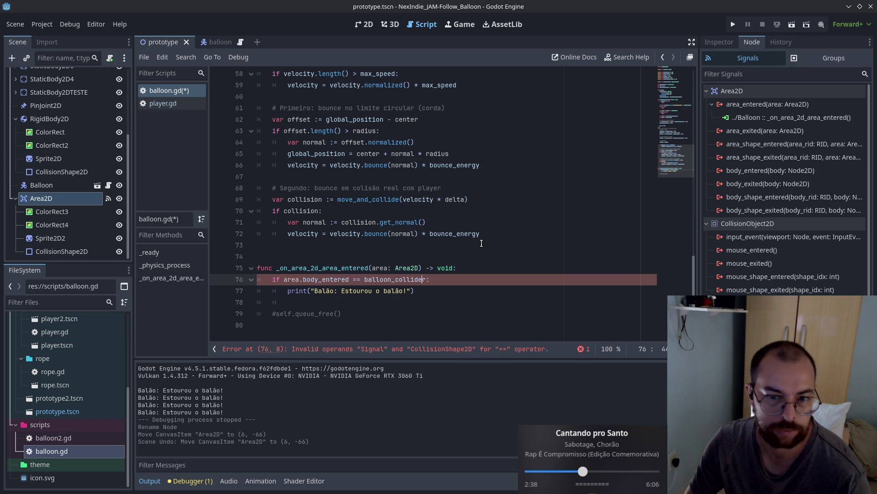
Check the balloon_collider declaration on line 12, then trim body_entered back to 'bod'
scroll(482, 243, up, 15)
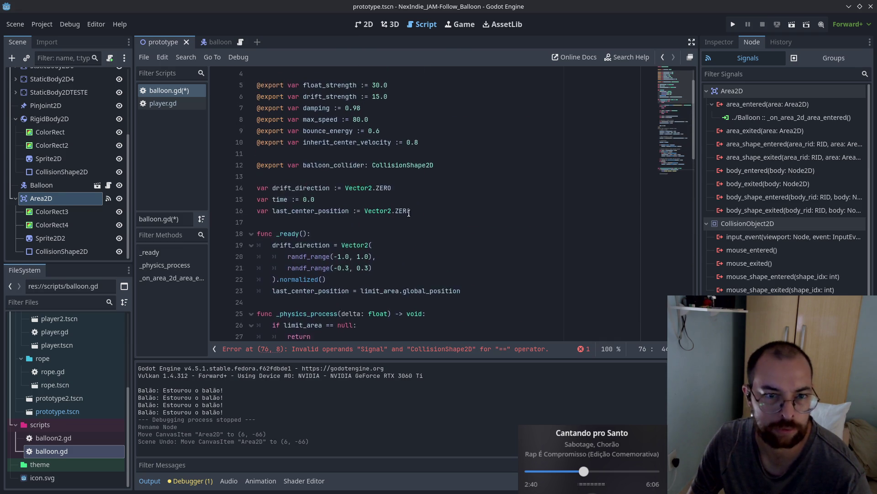
scroll(409, 213, up, 2)
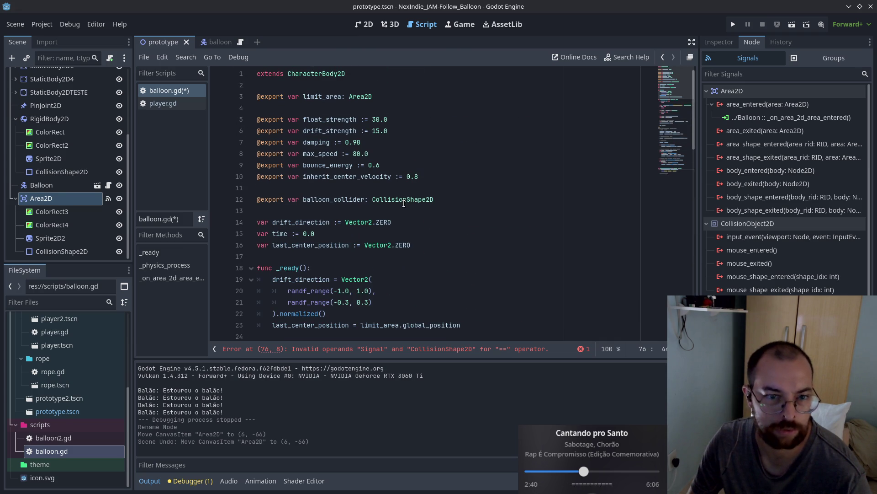
double_click(370, 197)
scroll(462, 259, down, 12)
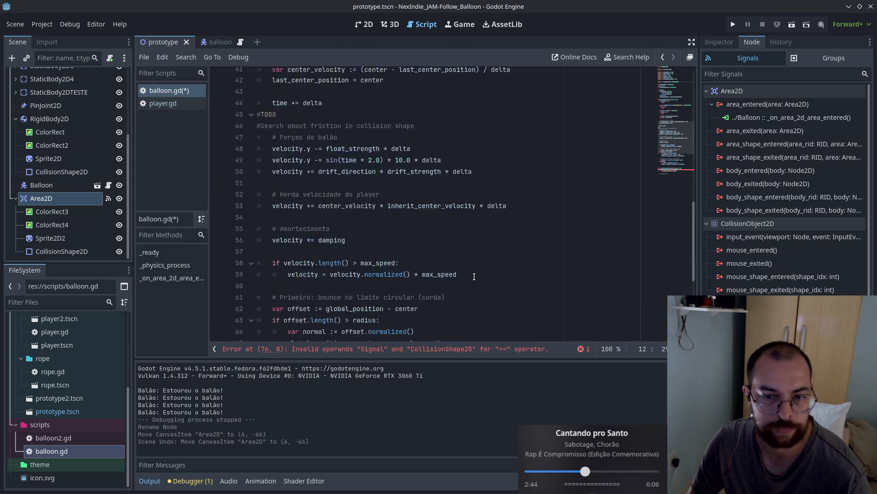
scroll(474, 276, down, 5)
click(424, 290)
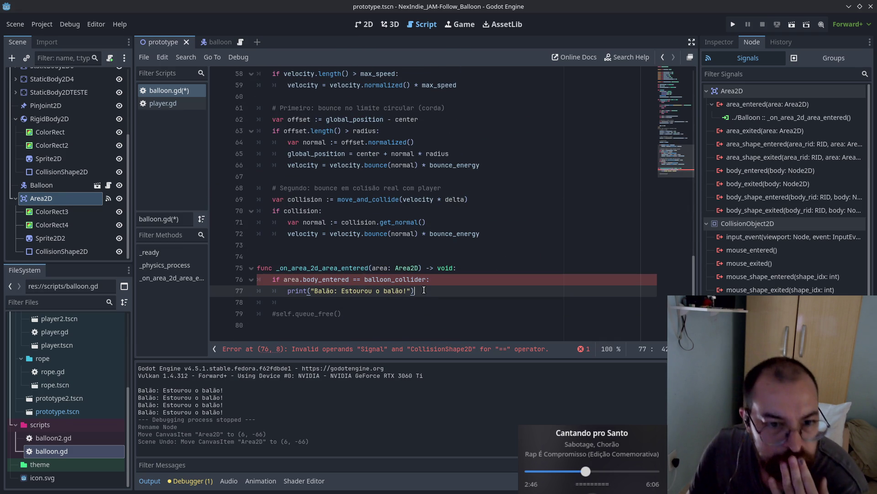
click(325, 280)
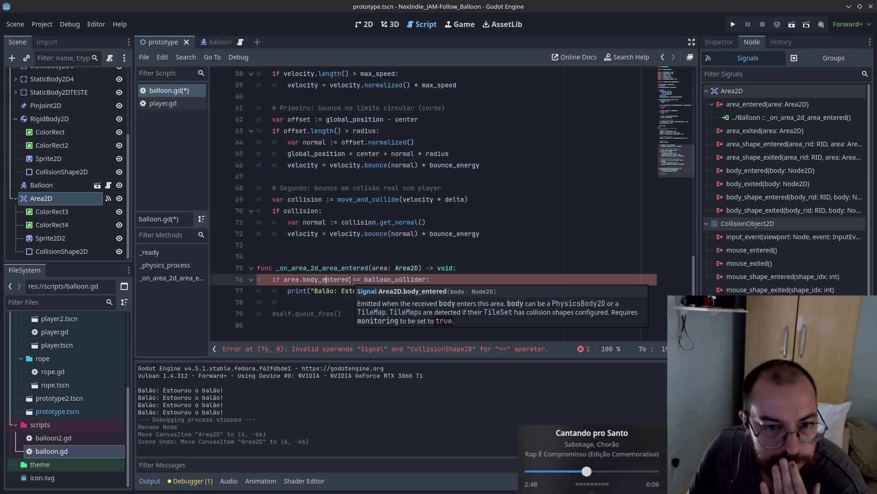
click(384, 268)
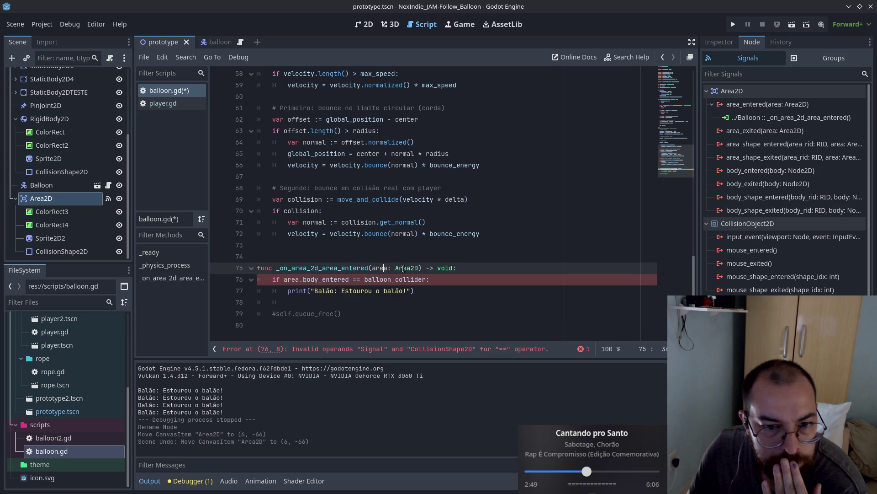
click(348, 279)
key(BackSpace)
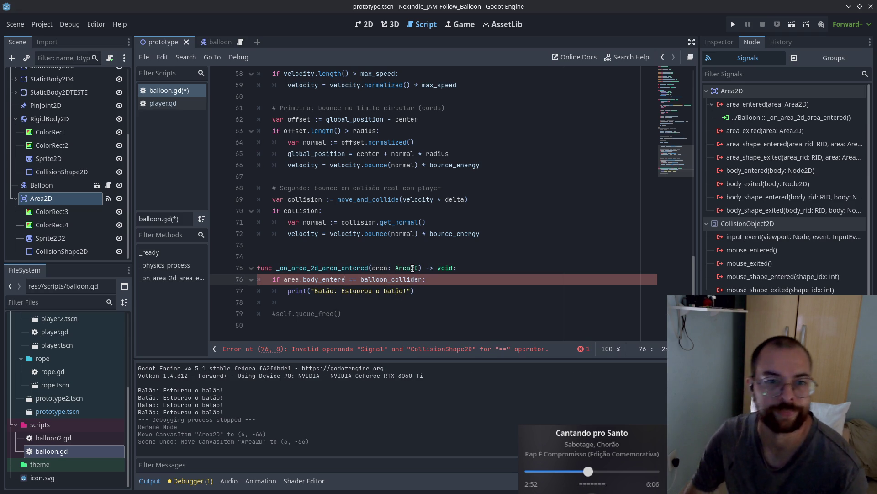
key(BackSpace)
key(BackSpace)
key(BackSpace)
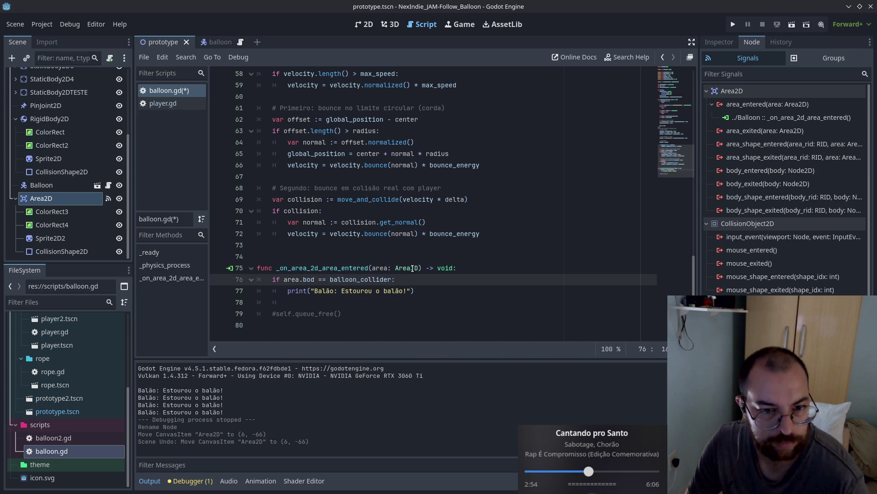
Complete area.bod to area.overlaps_body() from autocomplete, removing a stray period
text(y)
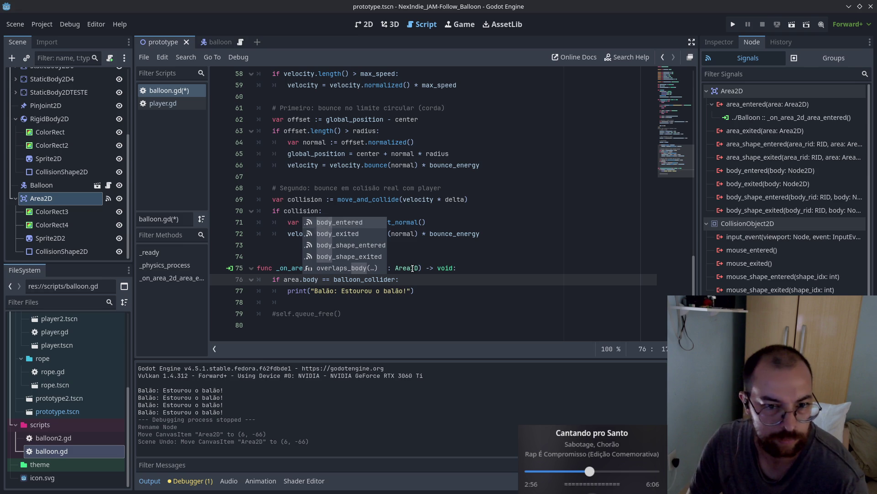
key(Down)
key(Down)
key(Down)
key(Down)
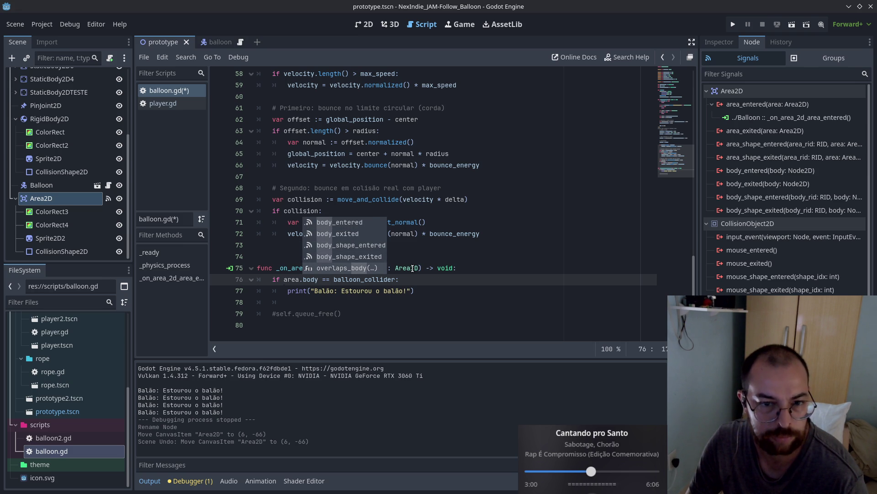
key(Return)
text(.)
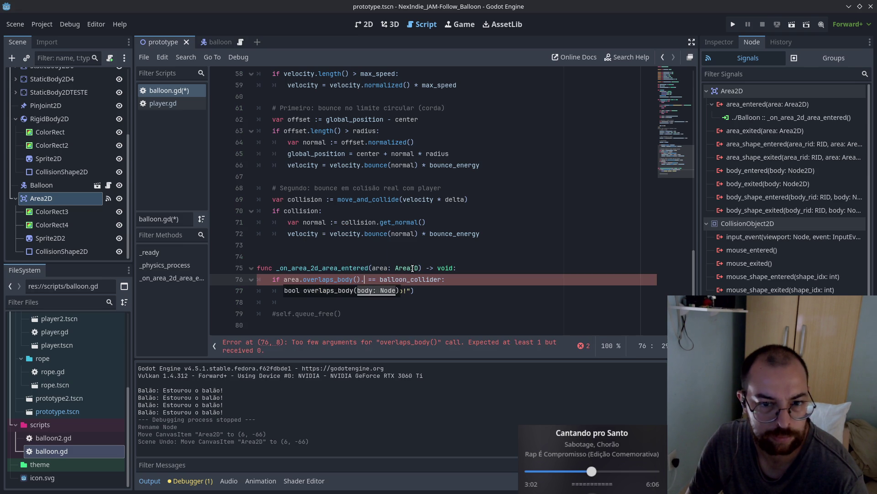
key(BackSpace)
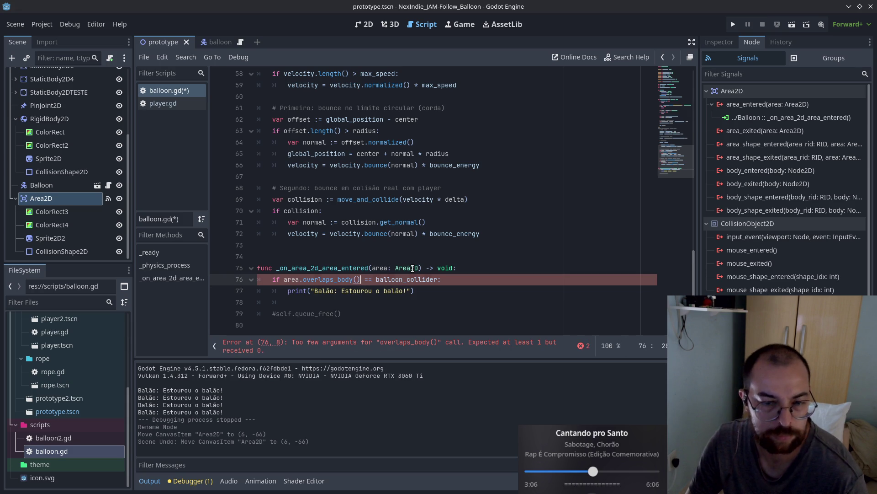
Read the overlaps_body documentation, then close the Area2D help page and return to balloon.gd
click(332, 280)
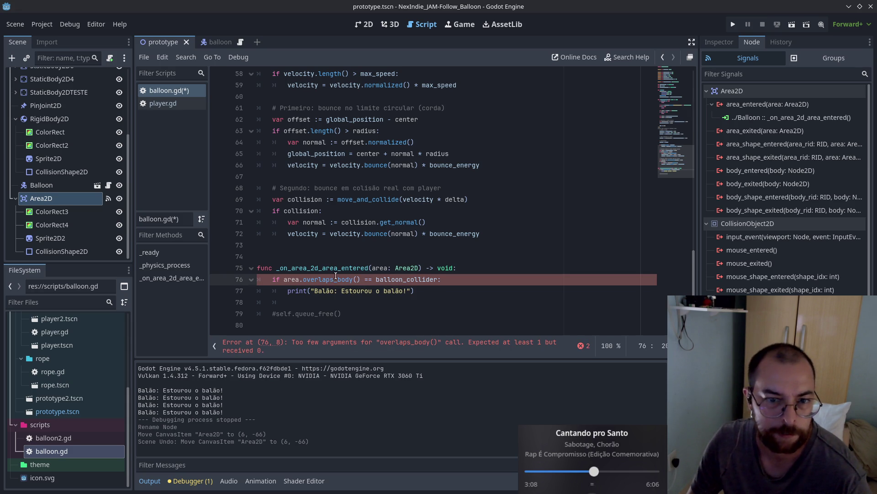
ctrl+click(332, 280)
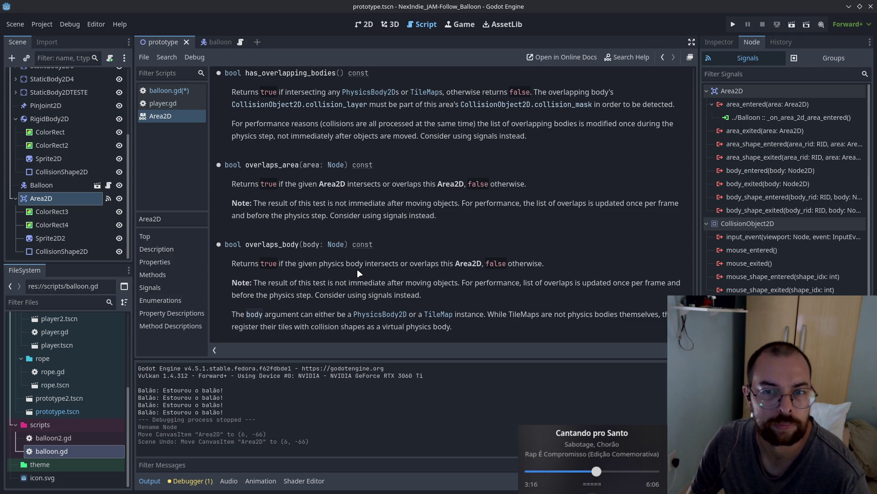
click(166, 104)
click(160, 117)
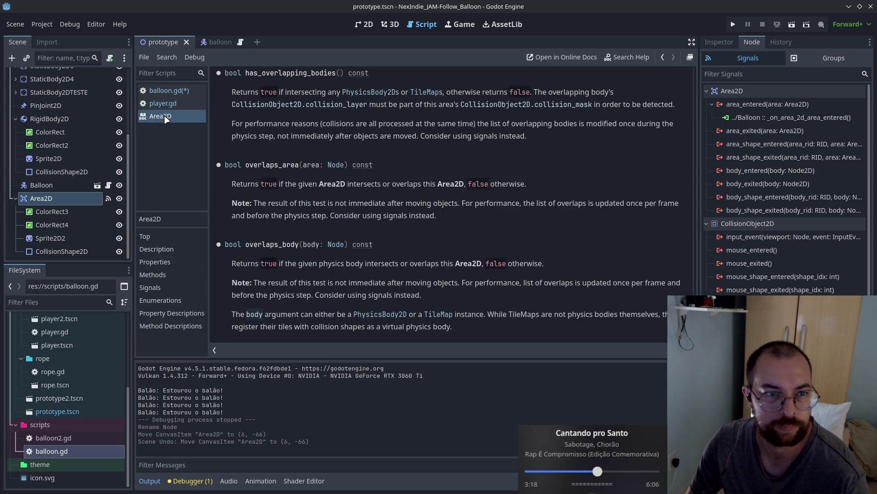
middle_click(160, 116)
click(169, 90)
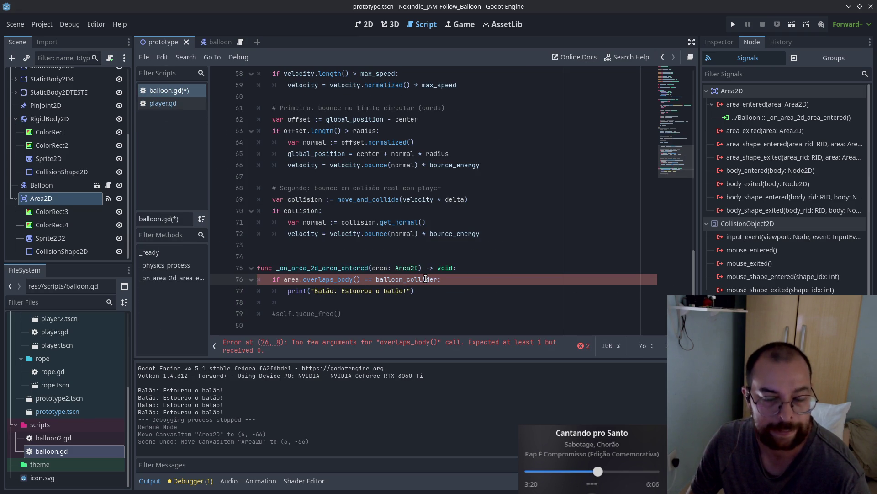
Rewrite line 76 as 'if area == balloon_collider:' and save balloon.gd
mouse_move(425, 279)
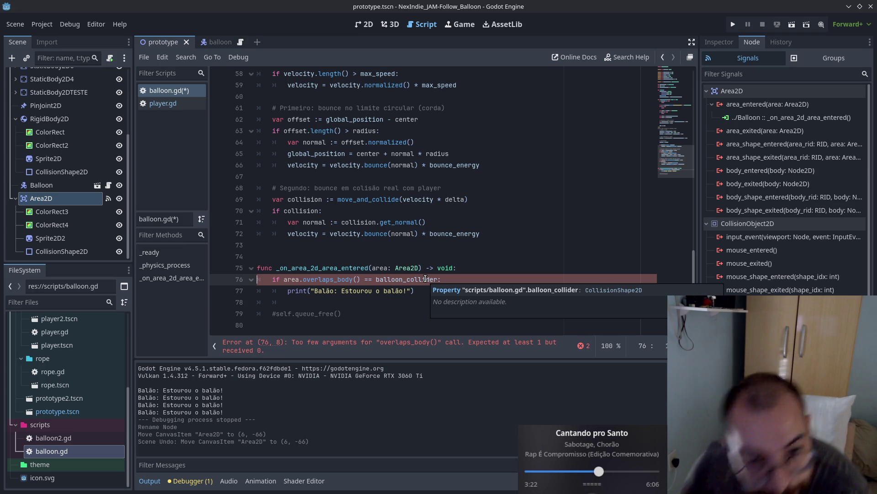
click(178, 94)
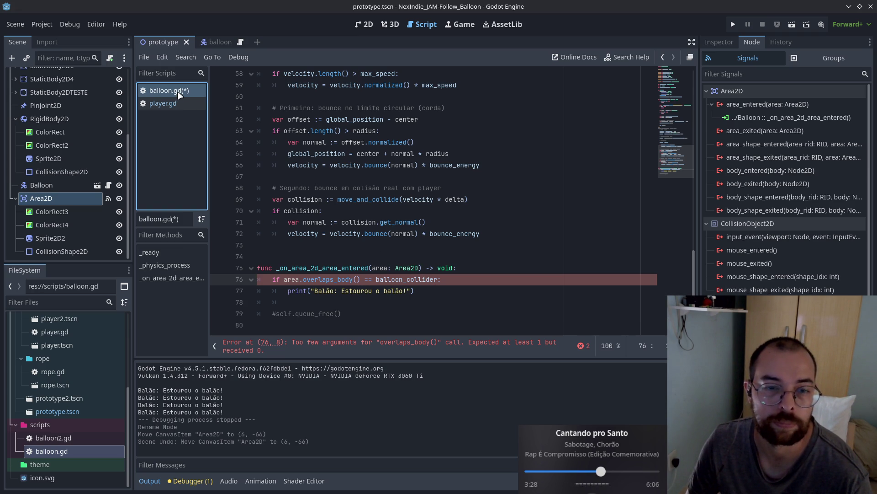
click(300, 279)
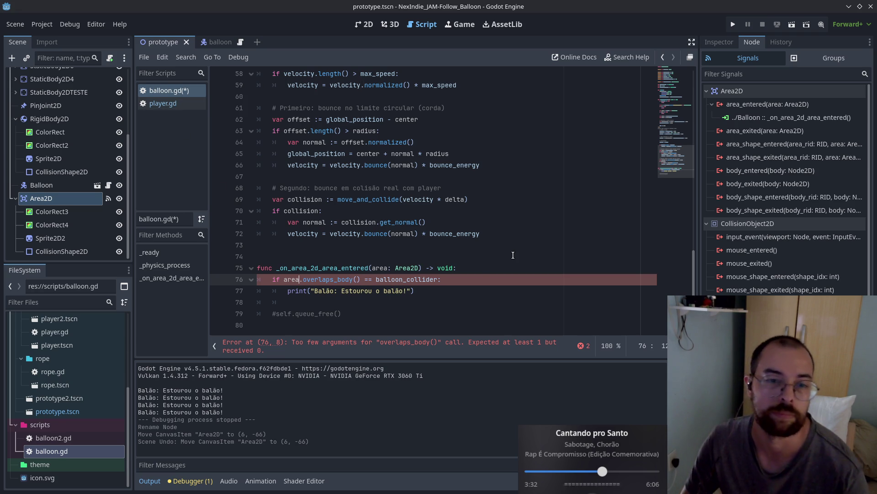
key(shift+Right)
key(shift+Right)
key(shift+Right)
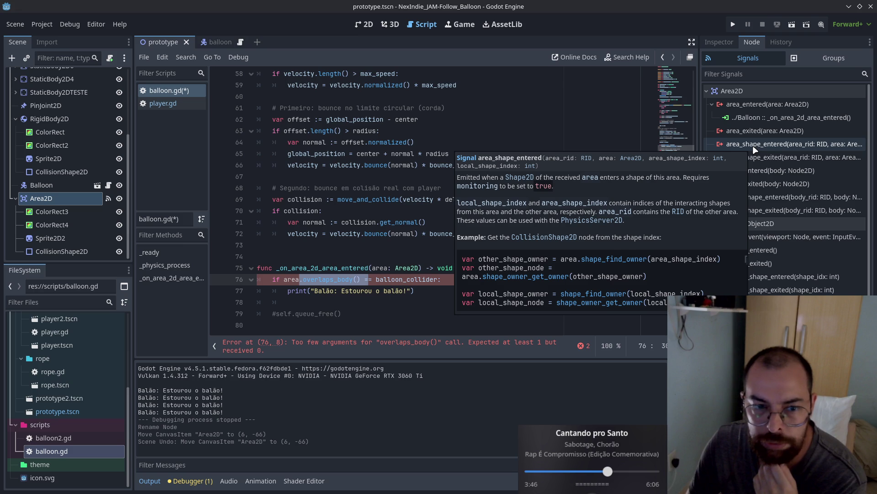
click(411, 245)
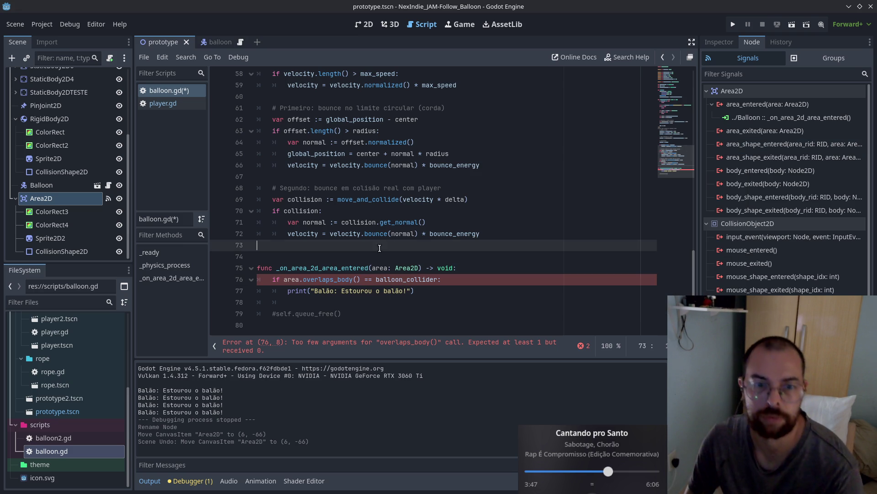
click(330, 268)
mouse_move(441, 279)
mouse_down()
mouse_move(280, 279)
mouse_move(299, 281)
mouse_up()
text(==)
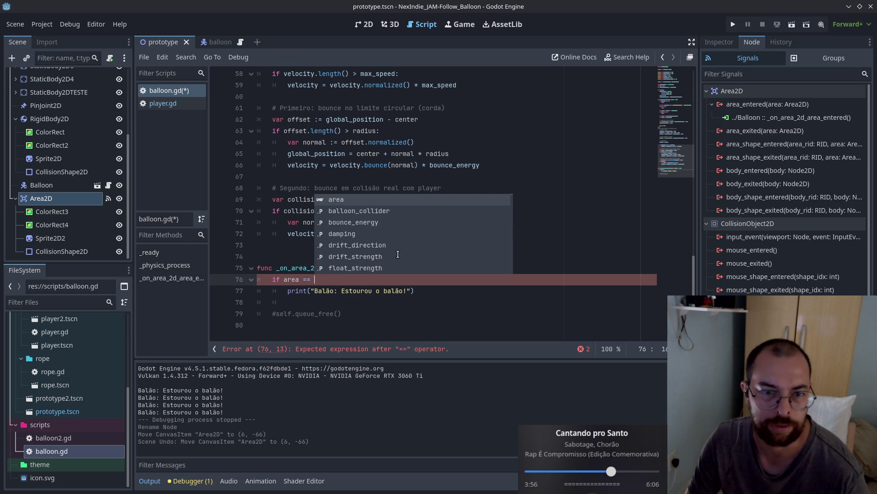
key(Down)
key(Return)
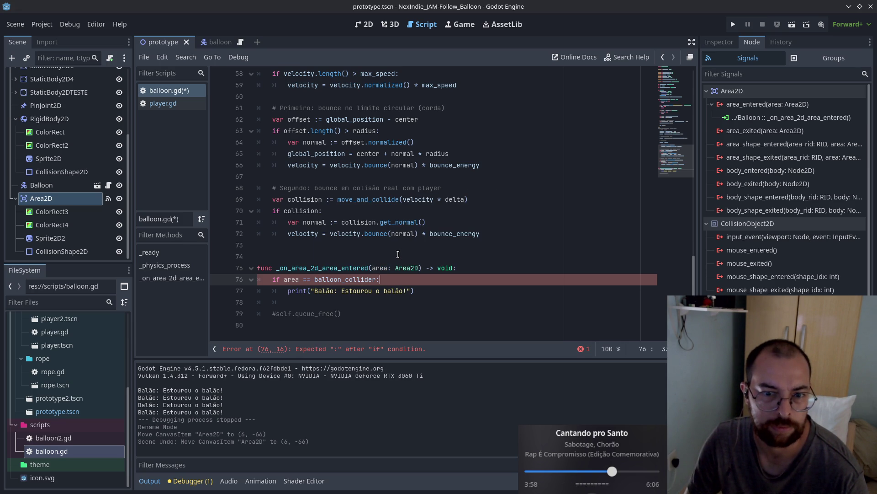
key(ctrl+s)
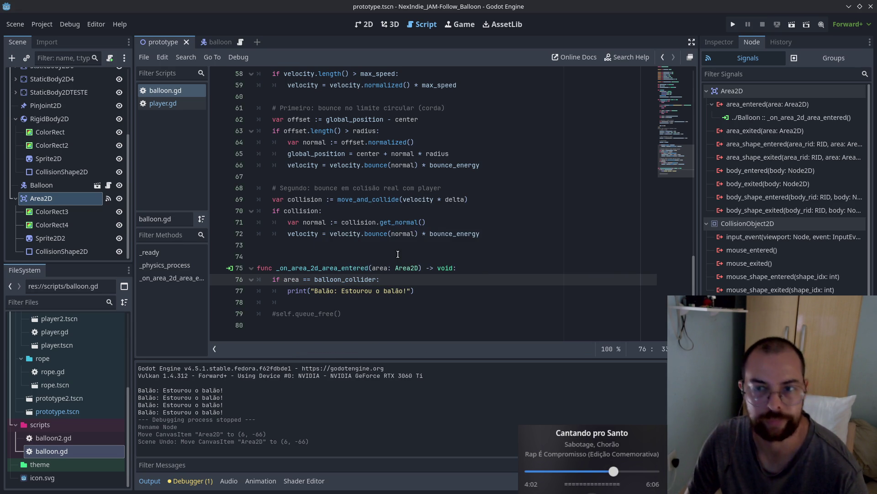
Launch the game with F5 and walk the player left among the balloons
key(F5)
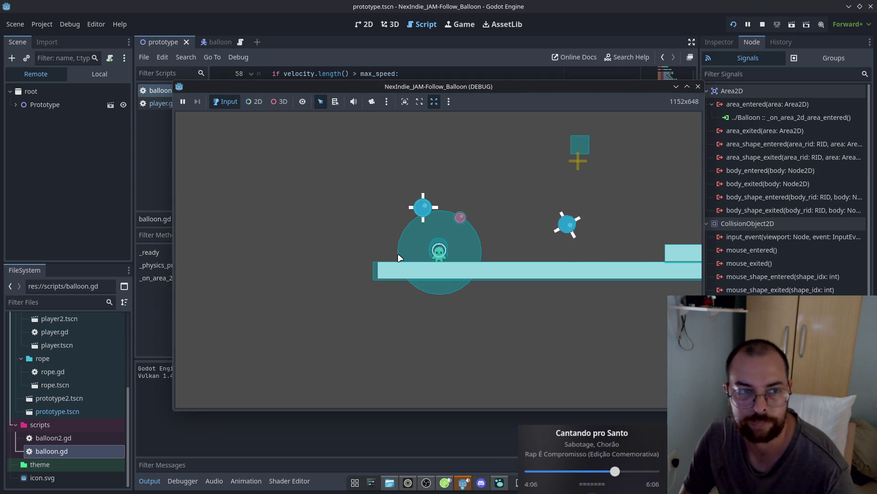
key(Left)
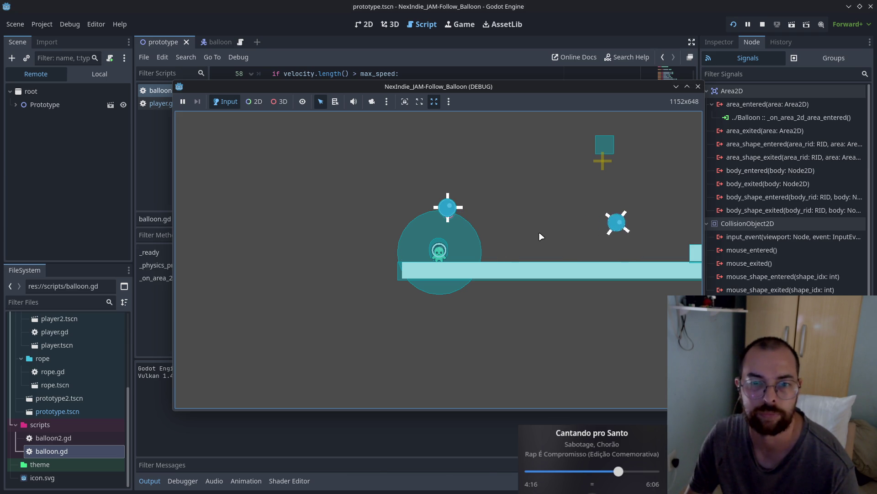
Stop the game, check the Balloon node's Balloon Collider field in balloon.tscn, then return to the prototype scene
click(699, 88)
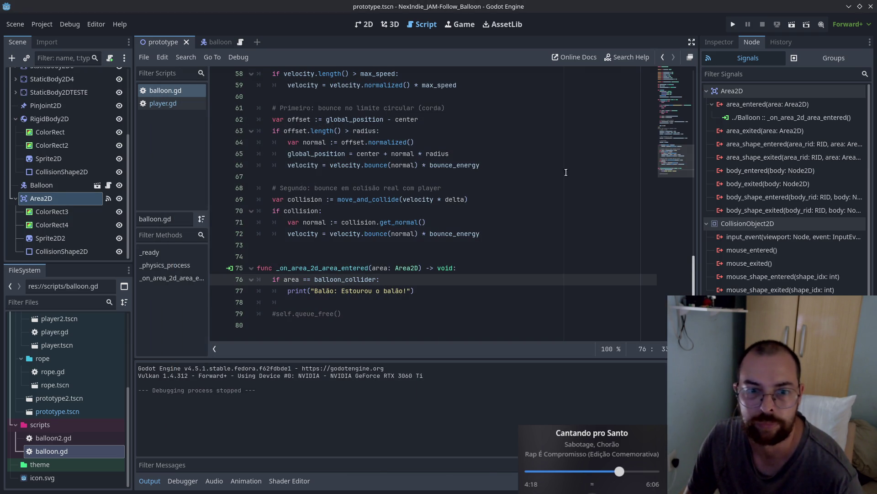
click(518, 230)
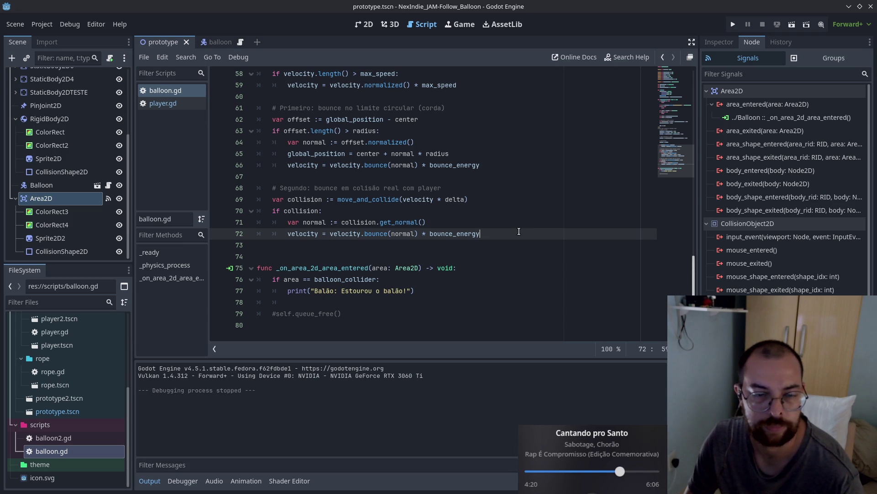
click(213, 42)
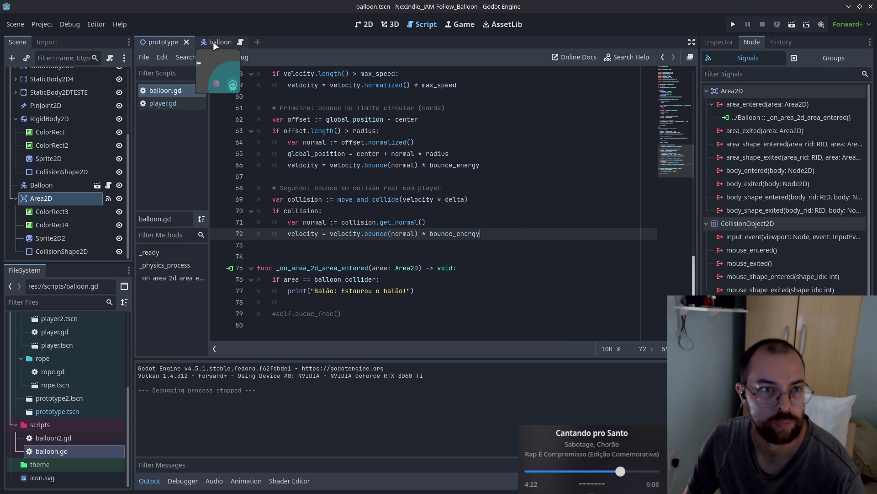
click(720, 43)
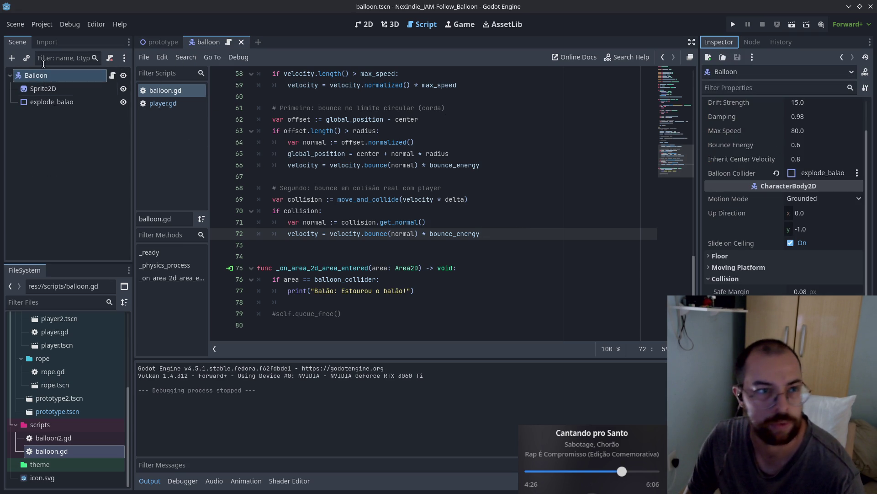
click(364, 24)
click(414, 26)
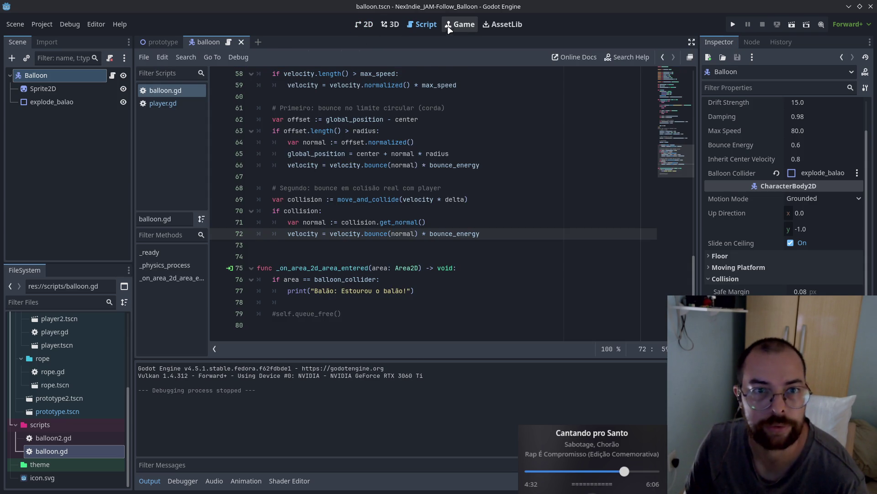
click(365, 25)
click(160, 44)
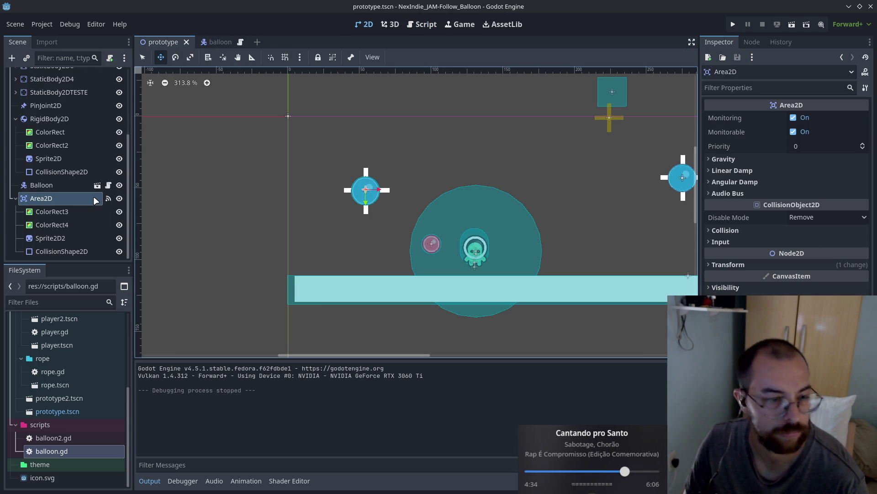
Switch Area2D's collision layer from 1 to 2, save the prototype scene, and launch the game
click(54, 211)
click(46, 199)
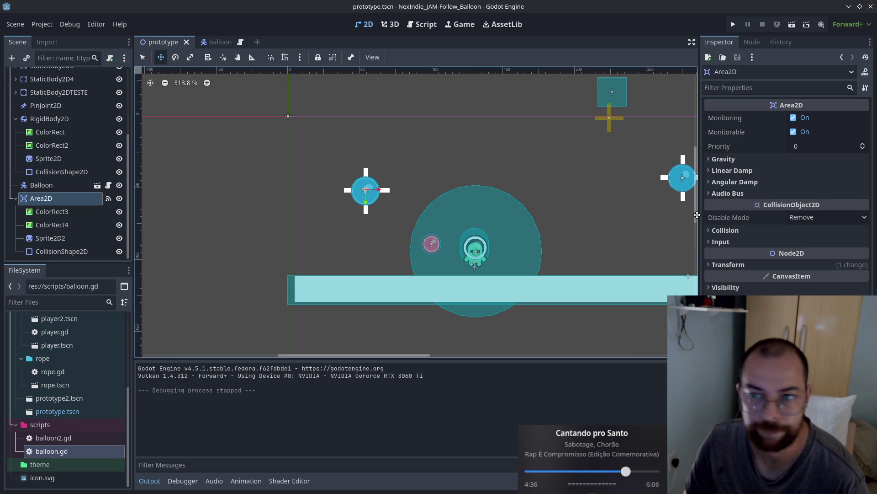
click(727, 230)
click(729, 257)
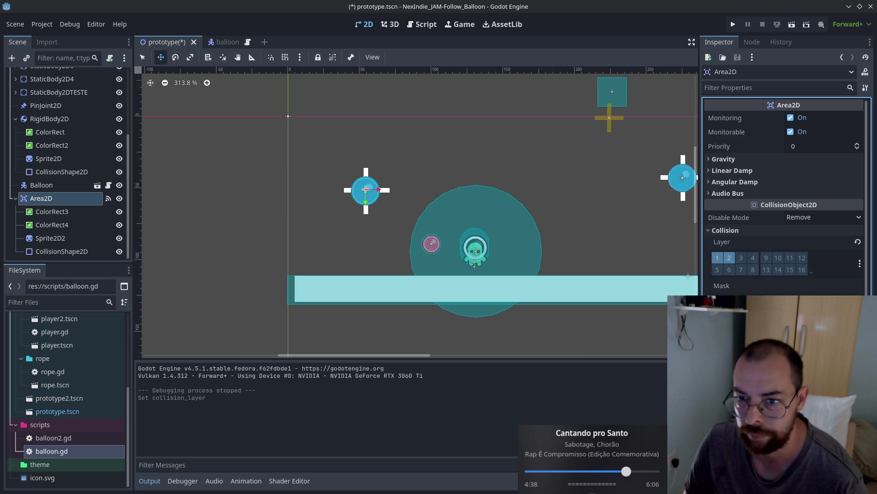
click(718, 257)
key(ctrl+s)
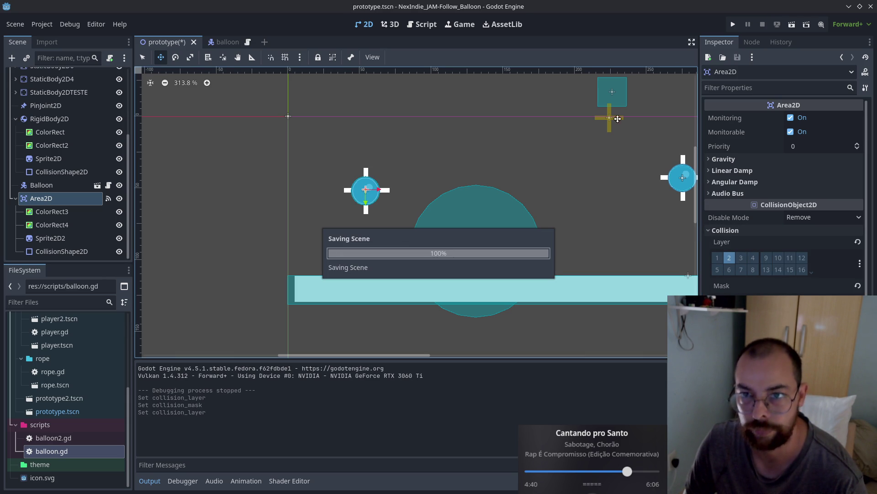
click(733, 25)
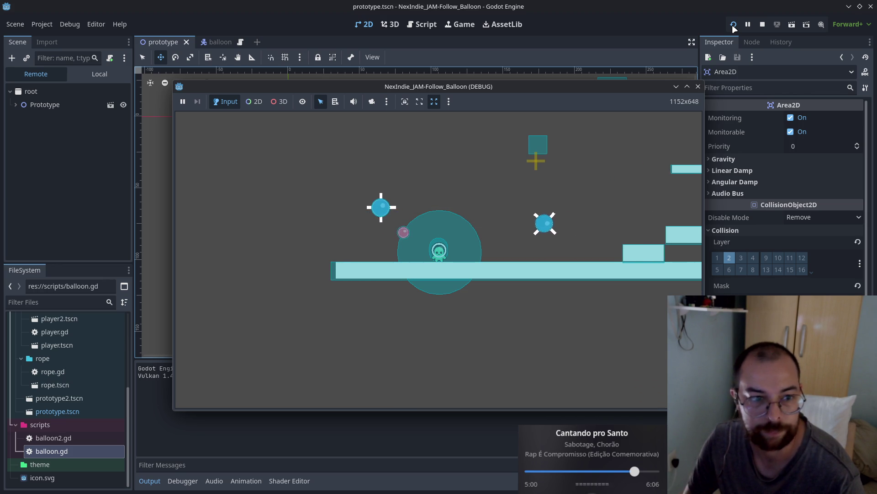
Stop the game, reselect Area2D, then open balloon.tscn and select its Balloon root node
click(697, 86)
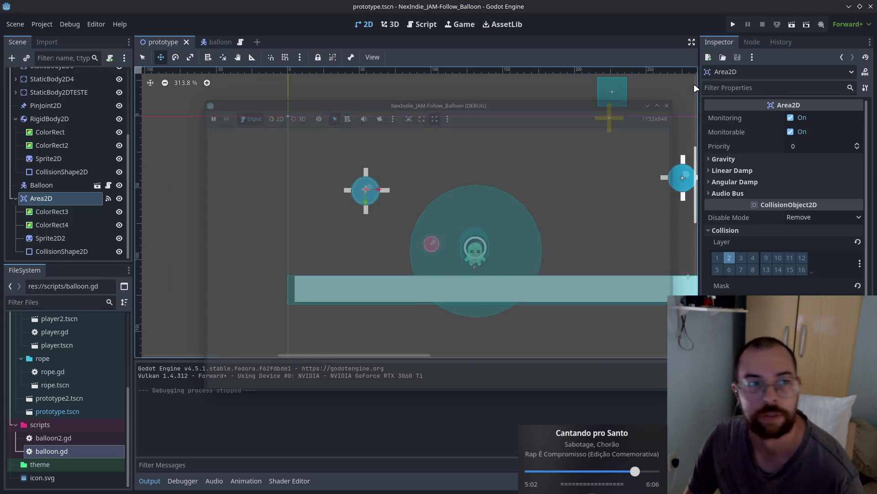
click(69, 211)
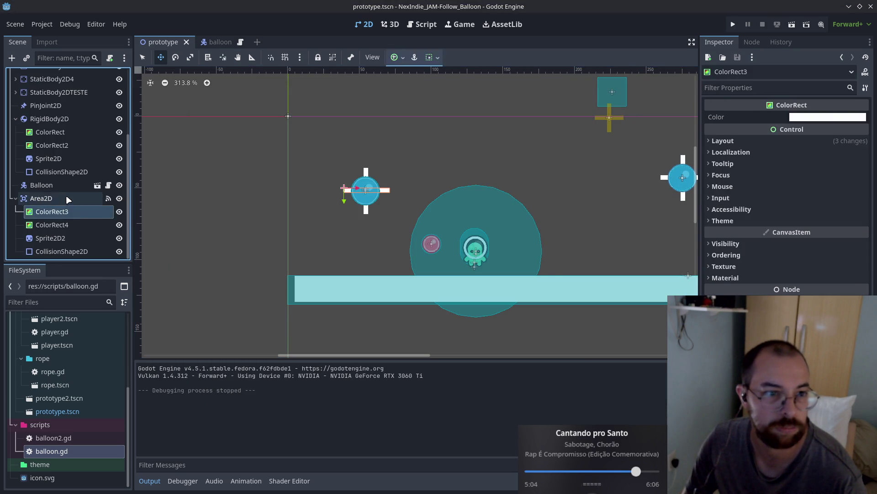
click(65, 199)
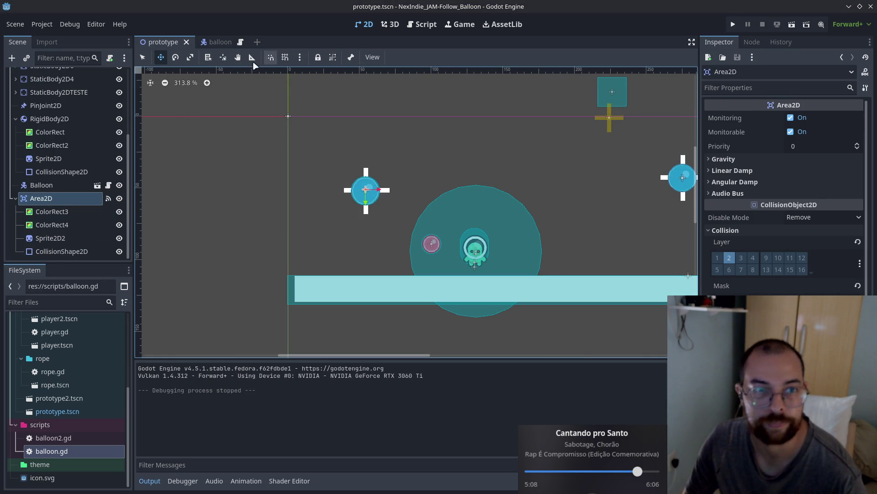
click(214, 41)
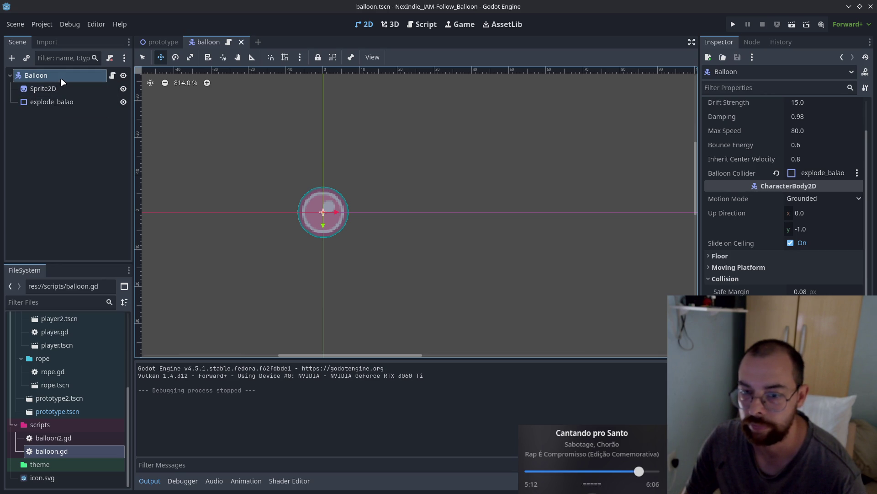
click(62, 80)
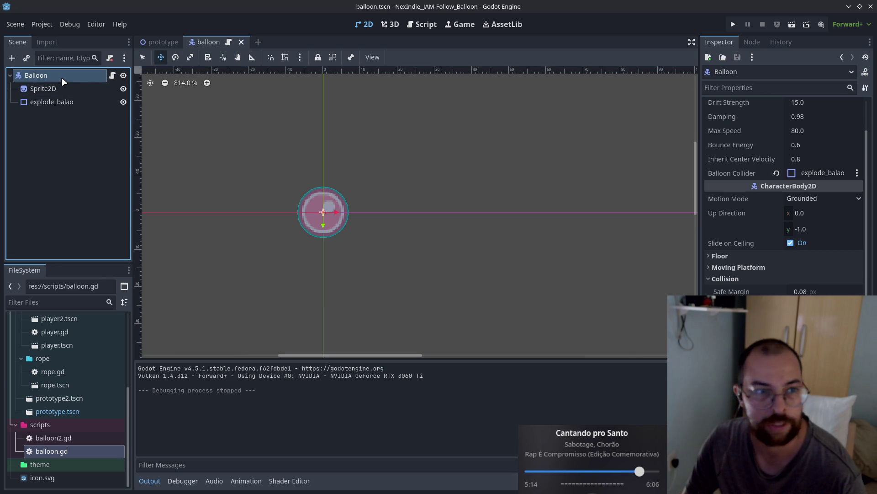
click(161, 43)
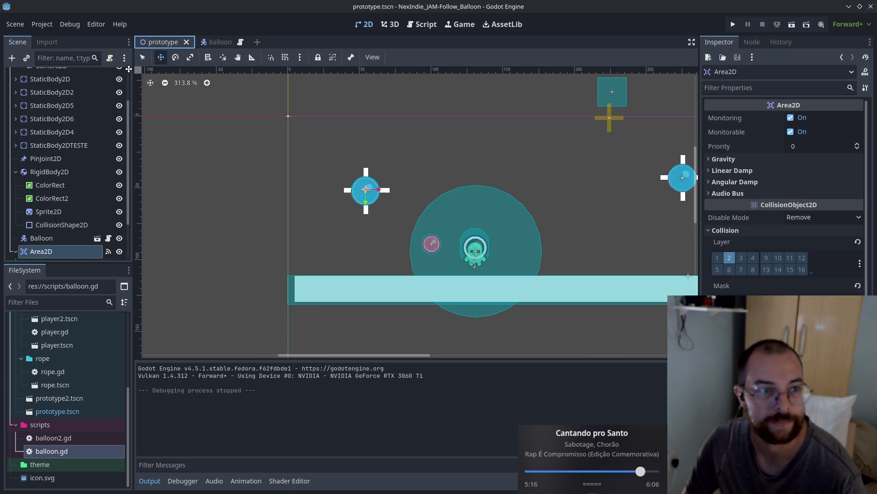
scroll(65, 154, down, 2)
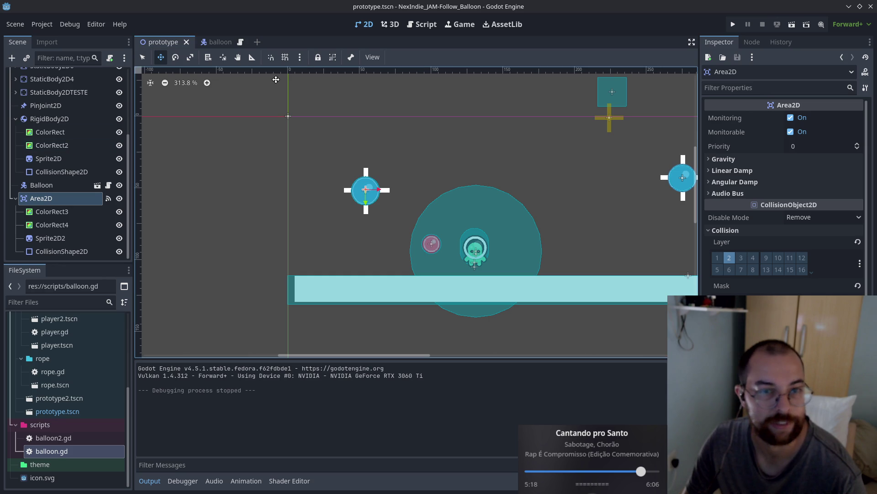
click(733, 24)
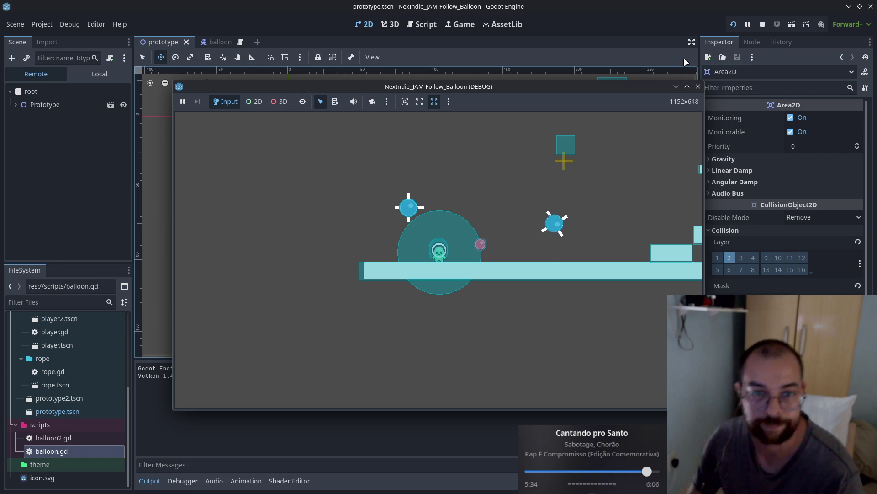
key(F8)
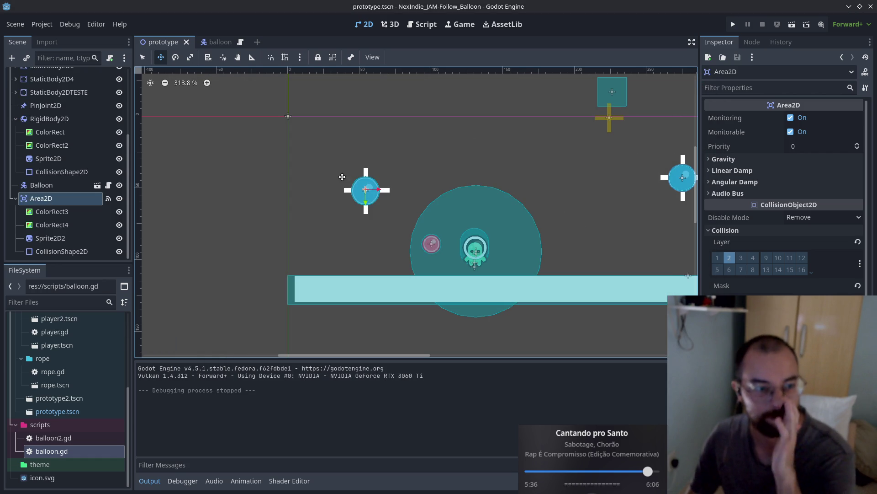
Re-enable collision layer 1 on Area2D, save the prototype scene, and open balloon.tscn
click(717, 258)
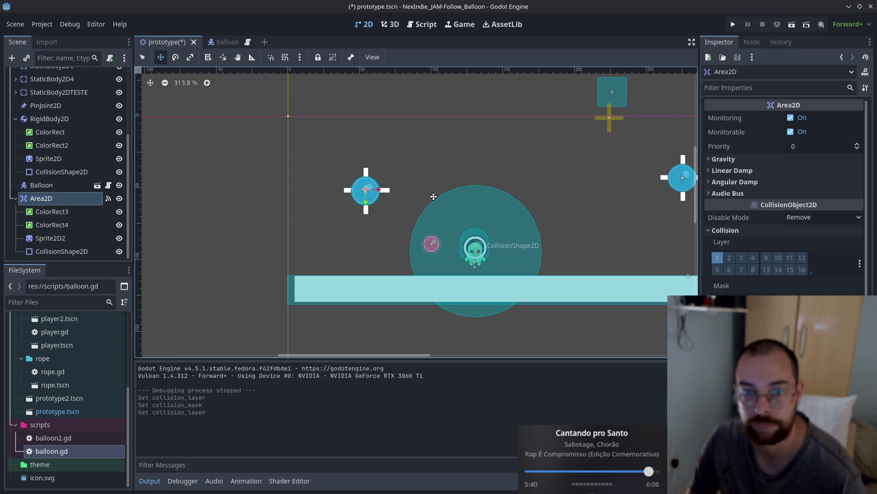
key(ctrl+s)
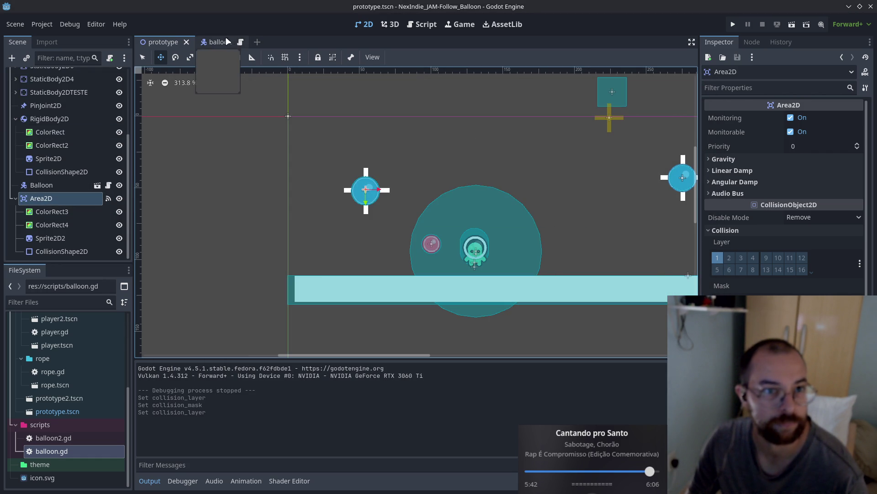
click(227, 42)
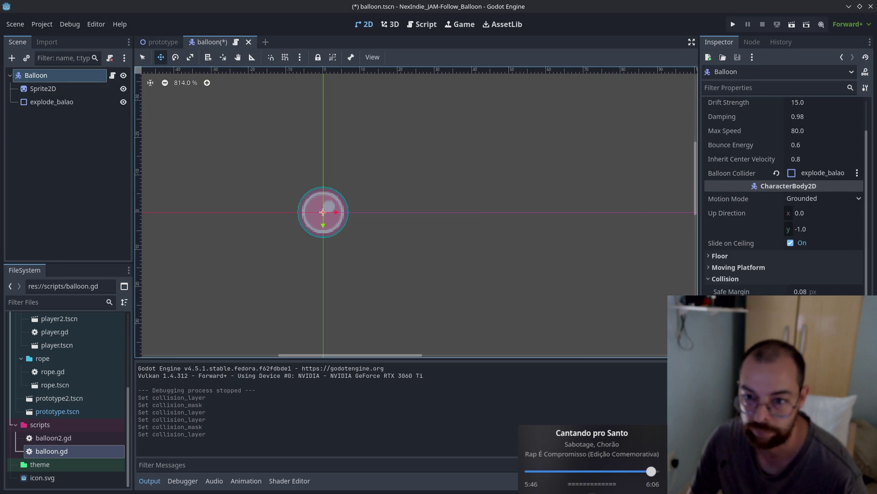
Save balloon.tscn, run the game, stop it, and return to the prototype scene
key(F5)
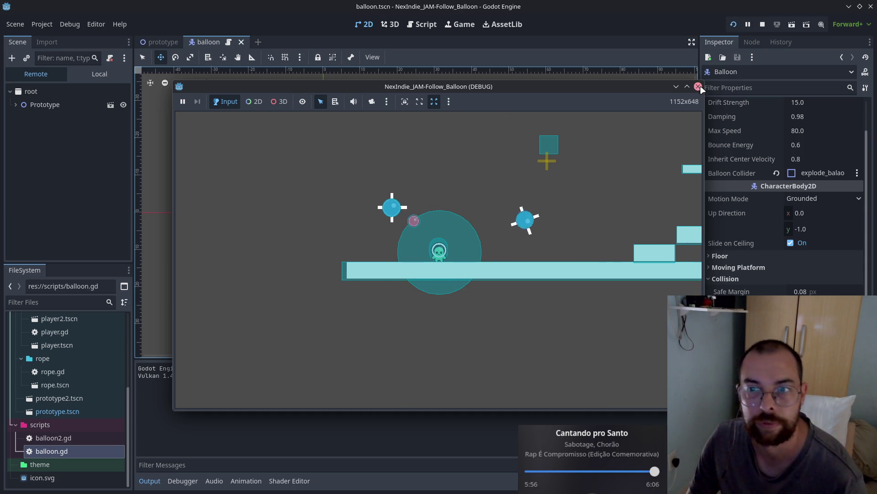
click(698, 87)
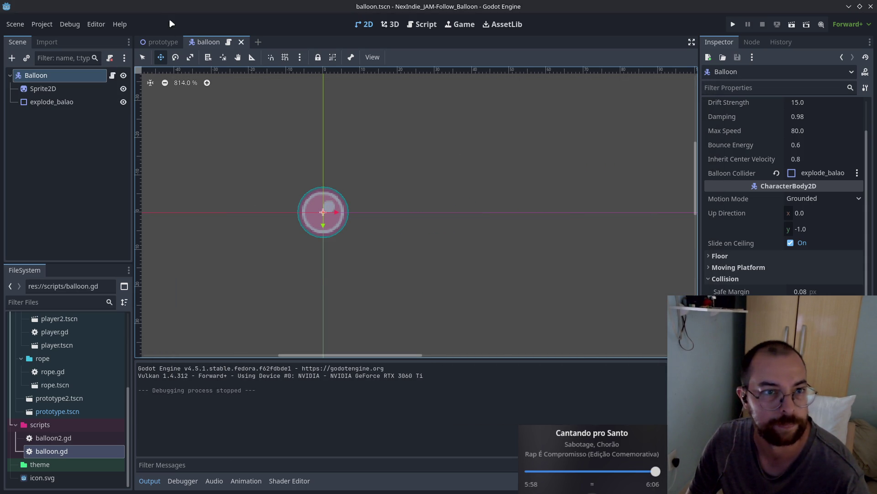
click(160, 41)
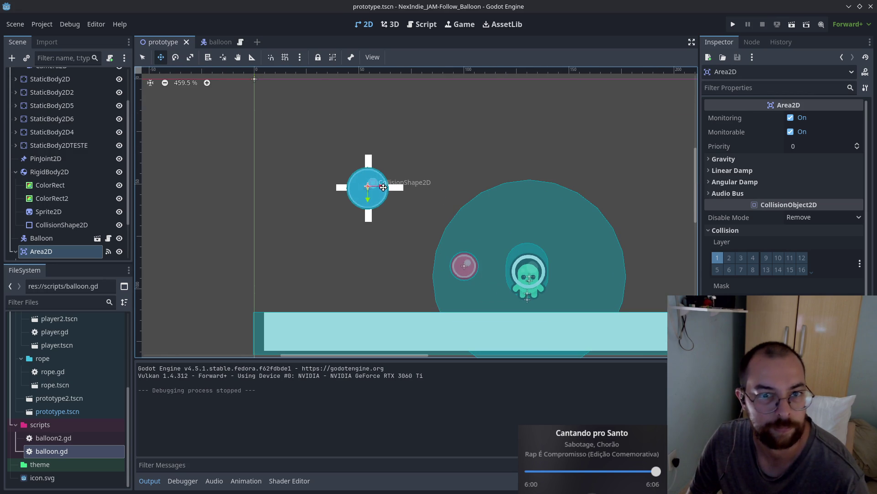
Select Area2D's CollisionShape2D and enlarge its collision circle slightly
click(383, 187)
key(ctrl+z)
scroll(50, 219, down, 3)
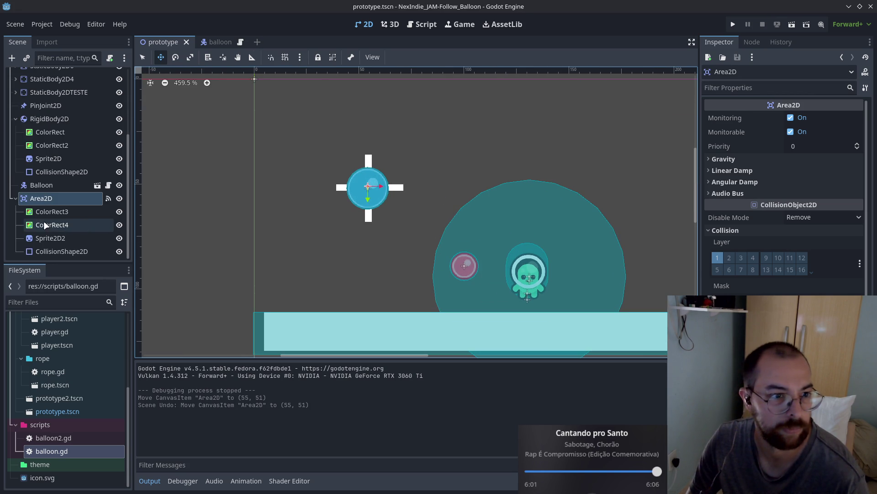
click(60, 251)
drag(391, 188, 393, 188)
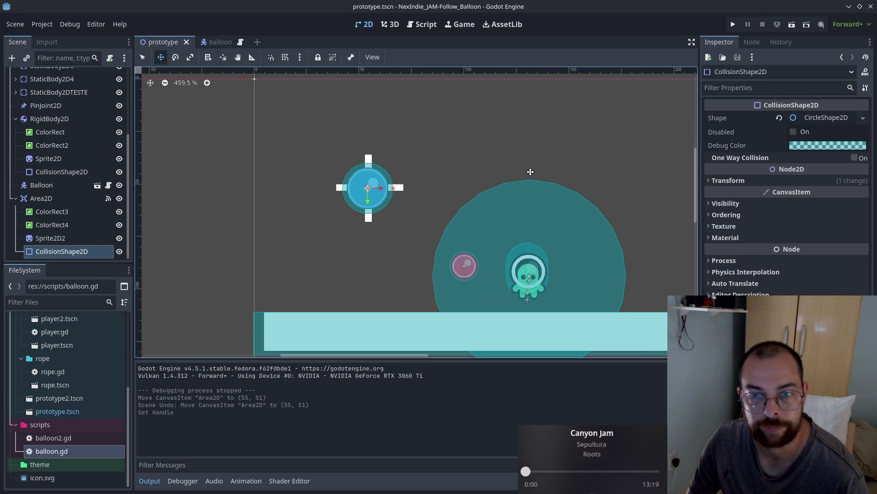
Test-run the game and stop it, then skip ahead three music tracks
click(733, 25)
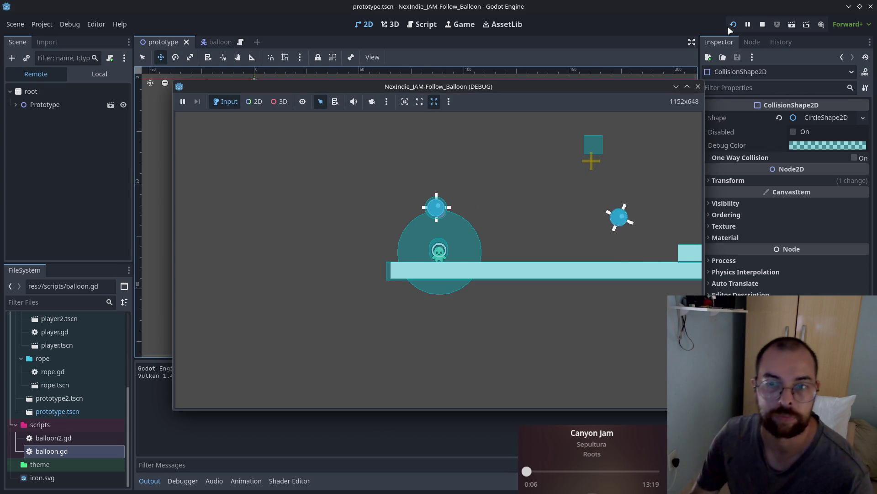
click(763, 25)
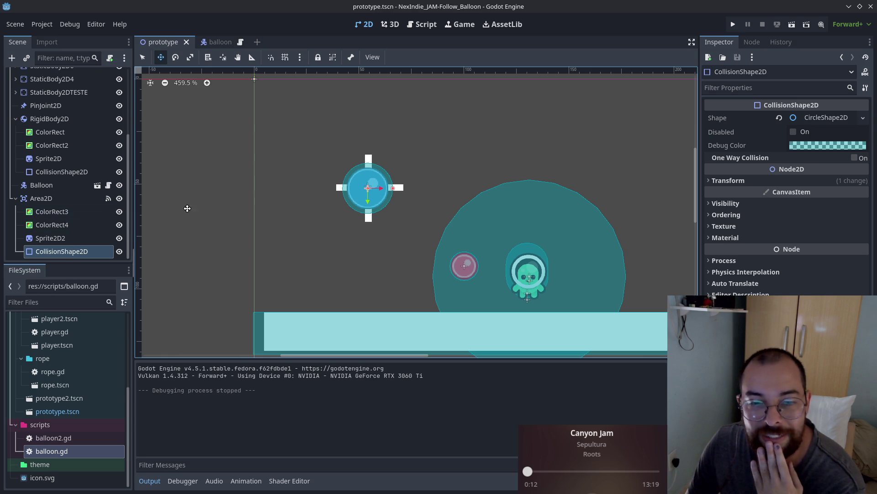
mouse_move(336, 493)
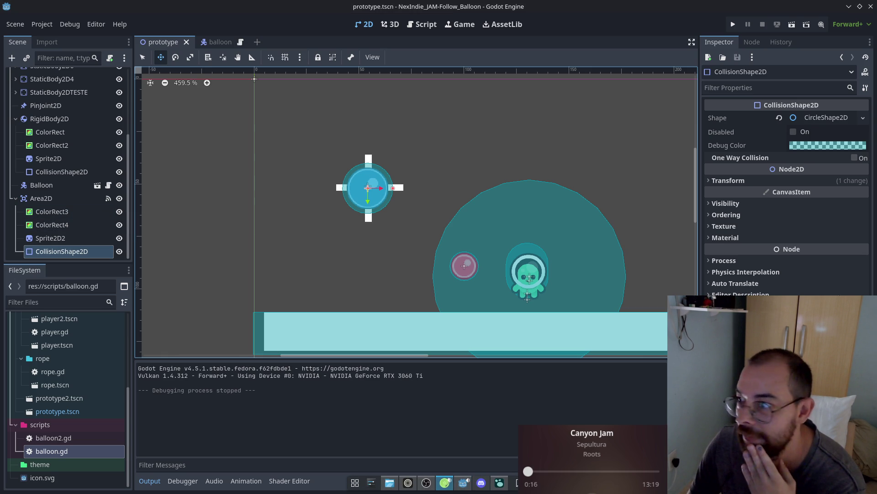
key(XF86AudioNext)
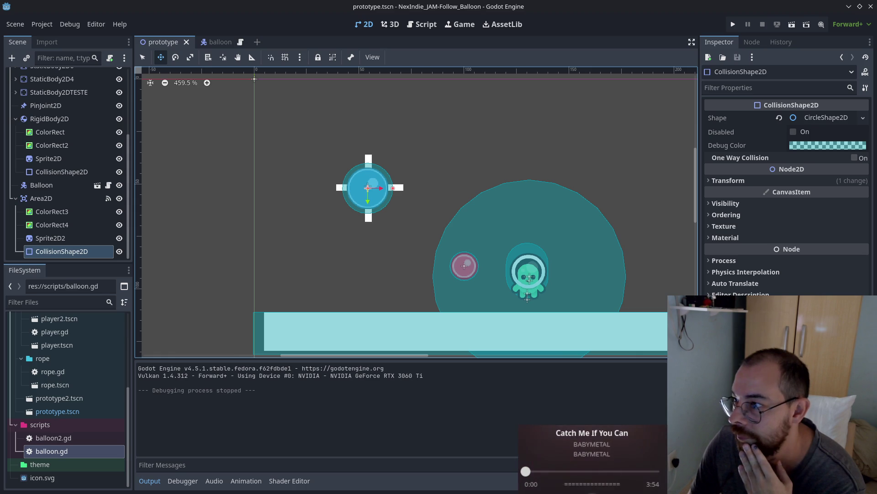
key(XF86AudioNext)
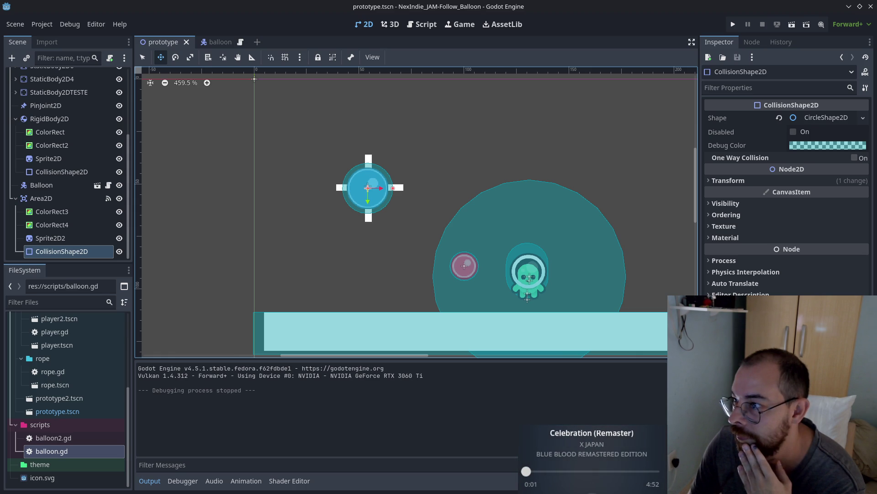
key(XF86AudioNext)
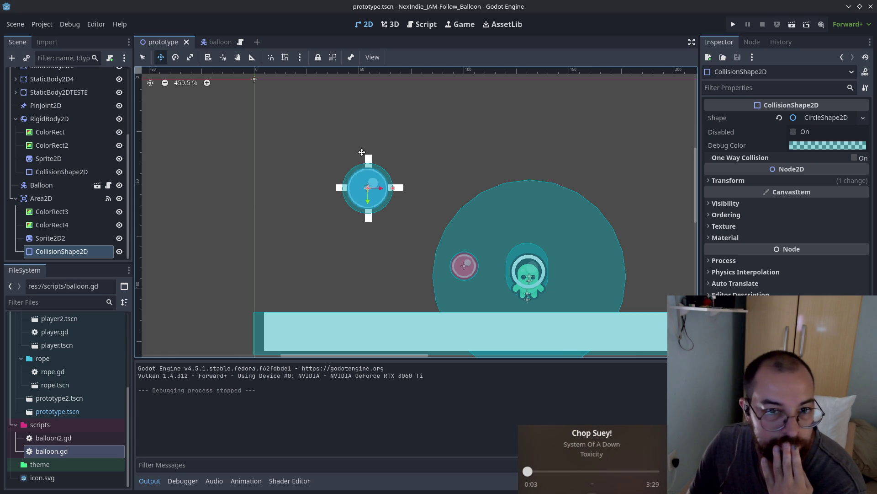
Inspect the Sprite2D2, CollisionShape2D, Area2D and Balloon nodes in the prototype scene
click(79, 243)
click(71, 253)
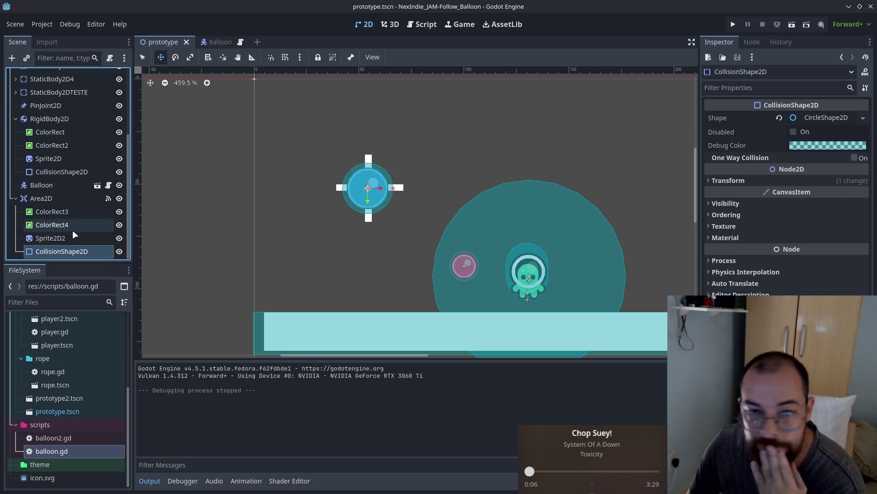
click(68, 200)
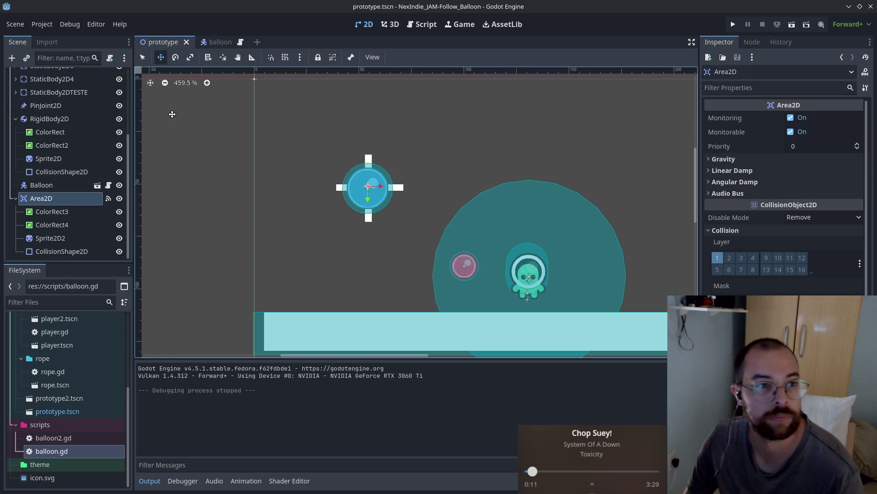
scroll(61, 182, up, 3)
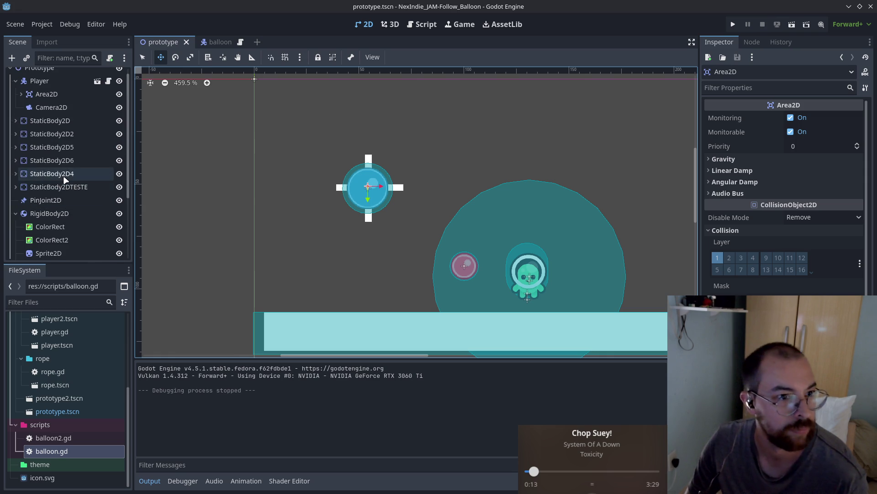
scroll(64, 177, down, 3)
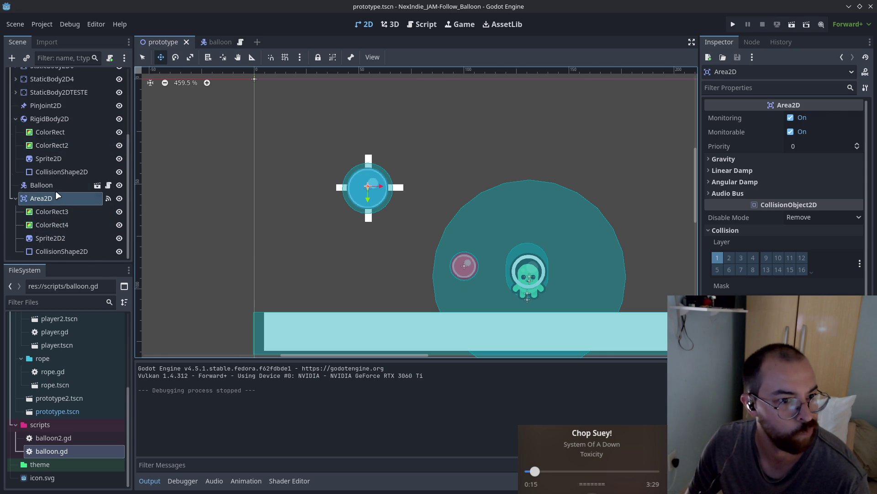
click(57, 186)
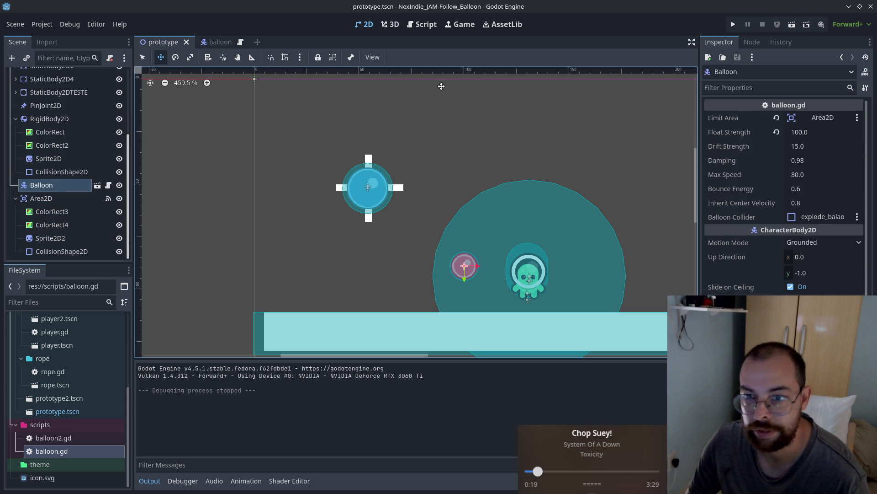
Review balloon.tscn's explode_balao shape and Balloon root properties, then return to the prototype scene
click(221, 42)
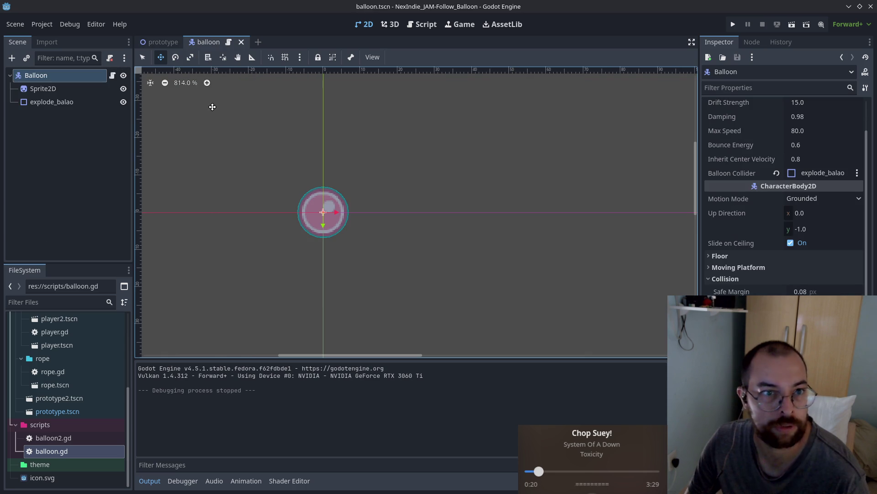
click(67, 102)
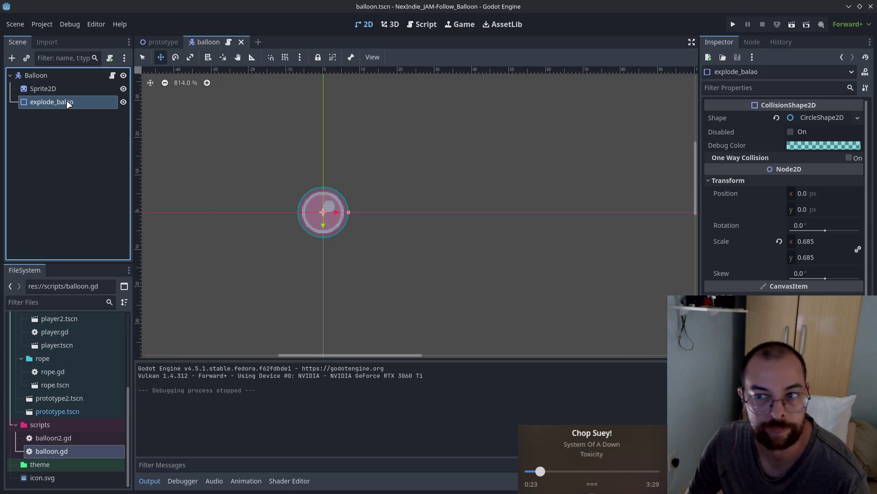
click(62, 80)
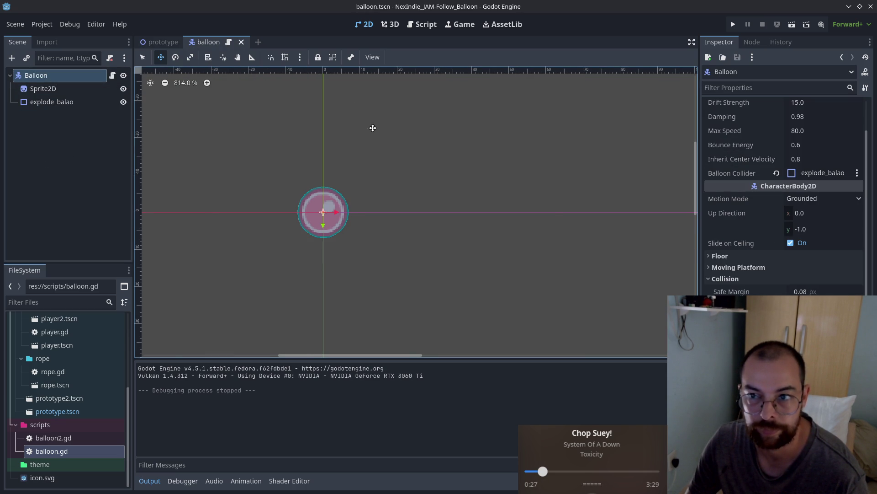
scroll(373, 128, right, 1)
scroll(443, 152, left, 1)
scroll(398, 151, left, 3)
scroll(749, 137, up, 2)
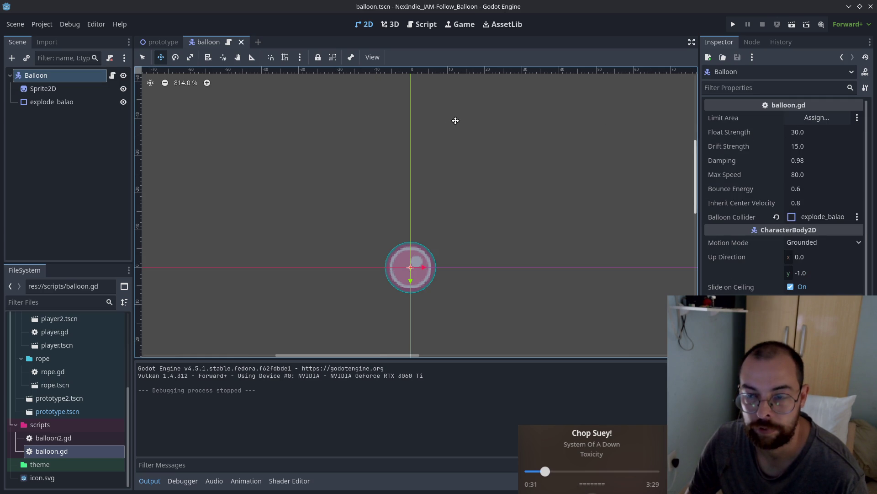
click(163, 42)
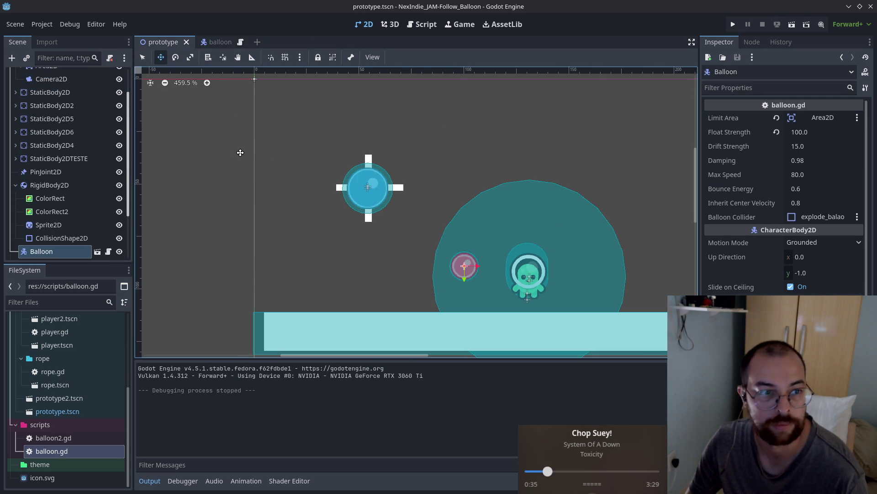
Test-run the game, walk the character left, and stop it
click(733, 25)
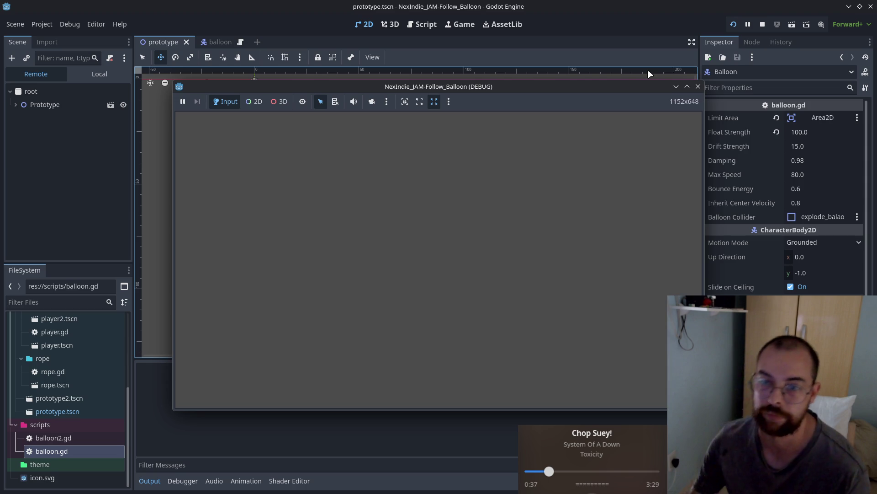
key(Left)
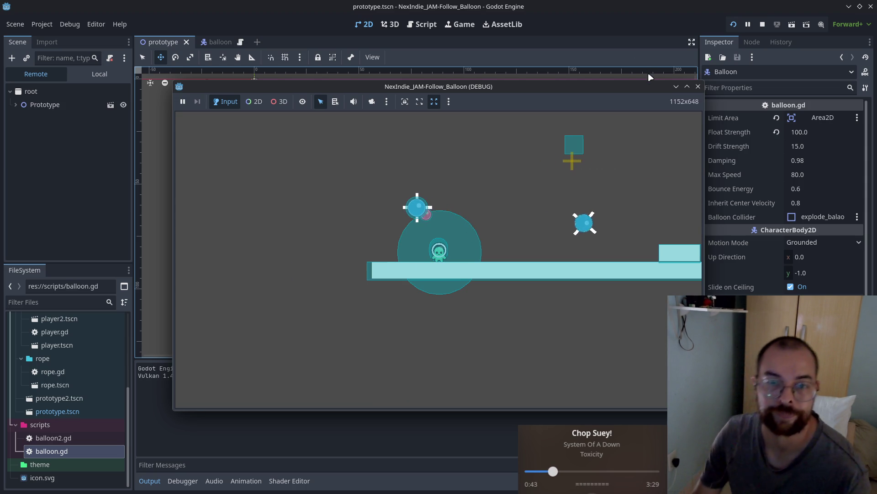
click(697, 87)
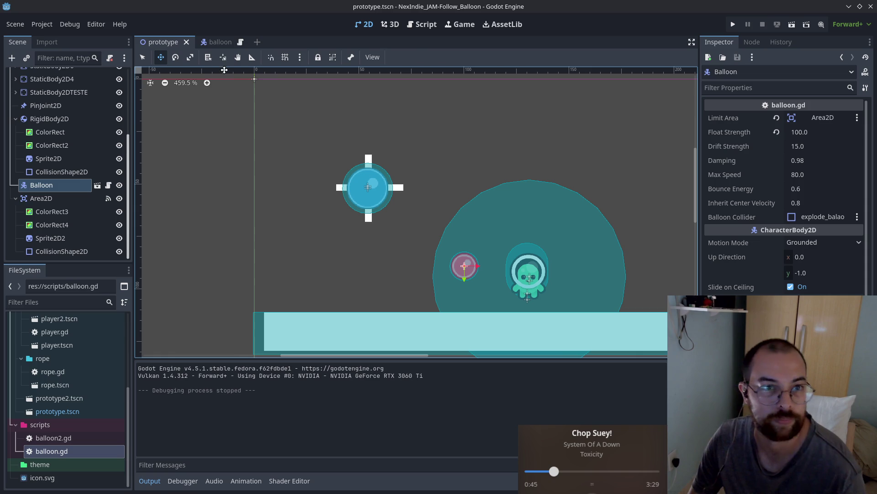
Delete the 'if area == balloon_collider:' line in balloon.gd and relaunch the game with F5
click(424, 24)
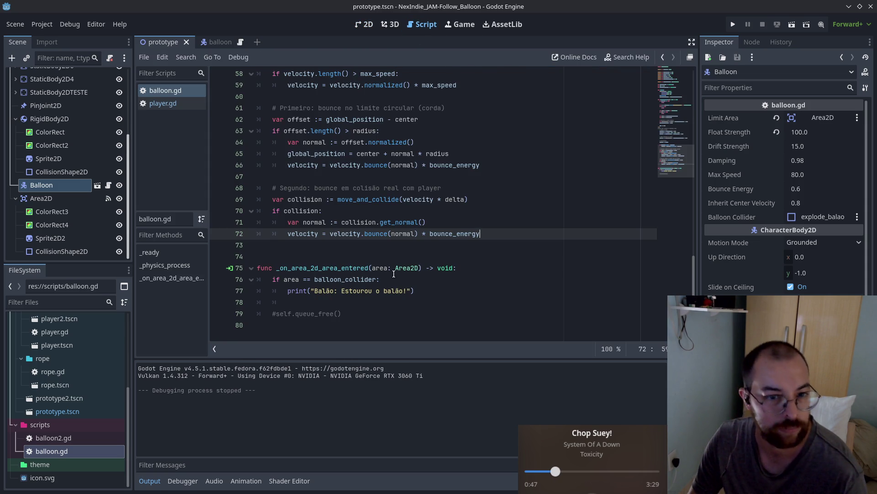
drag(387, 278, 254, 280)
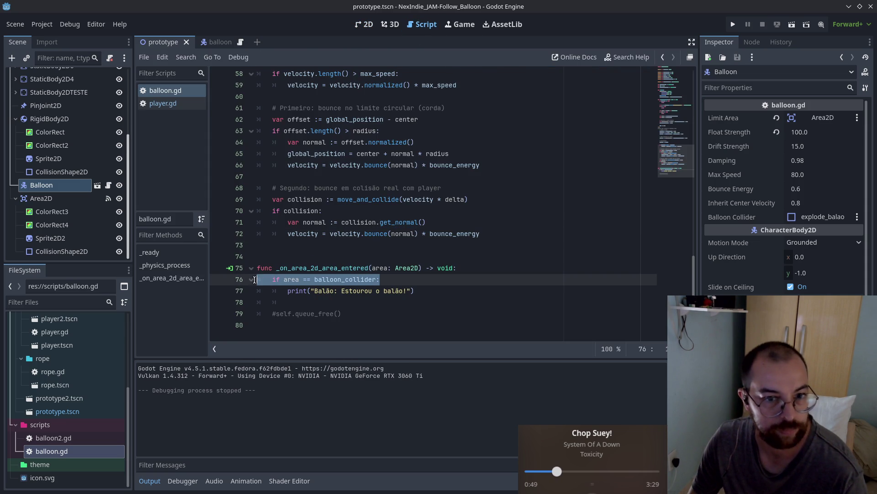
key(BackSpace)
key(BackSpace)
key(Down)
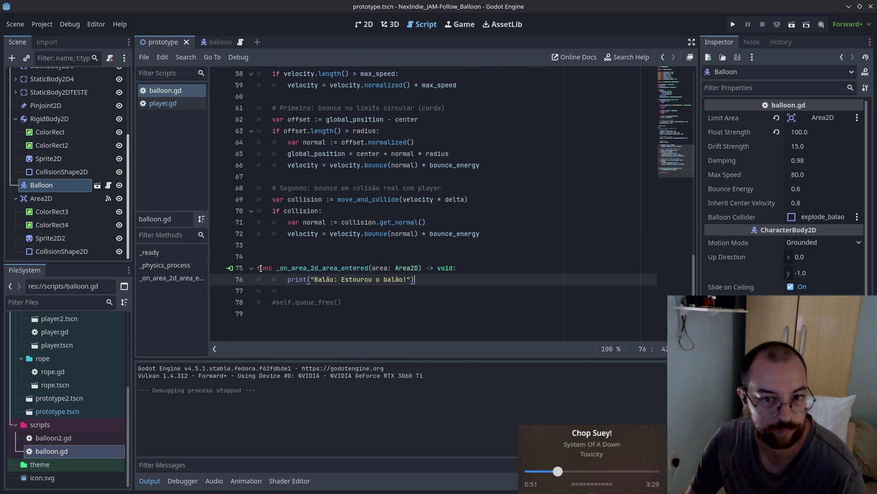
key(F5)
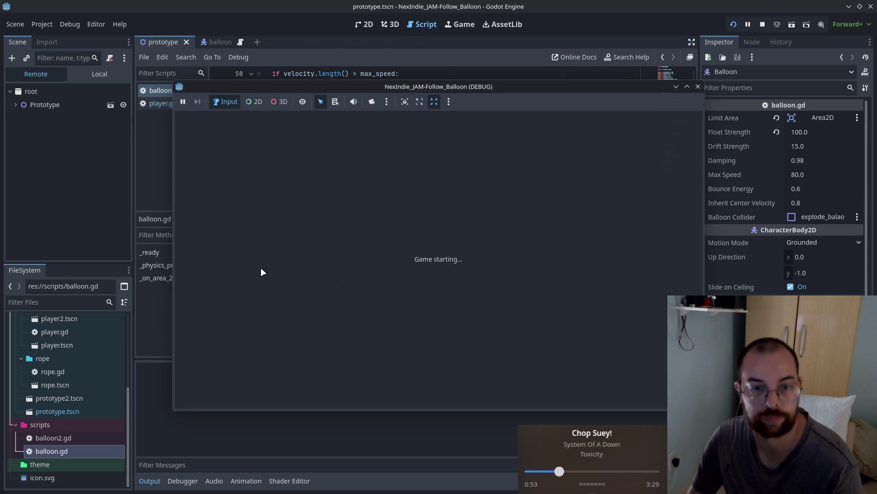
Walk and jump the character left and right until the balloon pop message logs twice
key(Left)
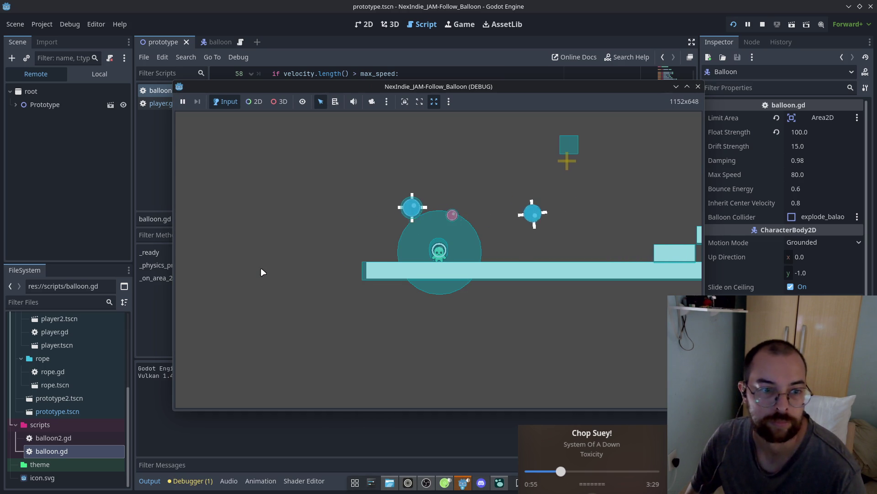
key(Left)
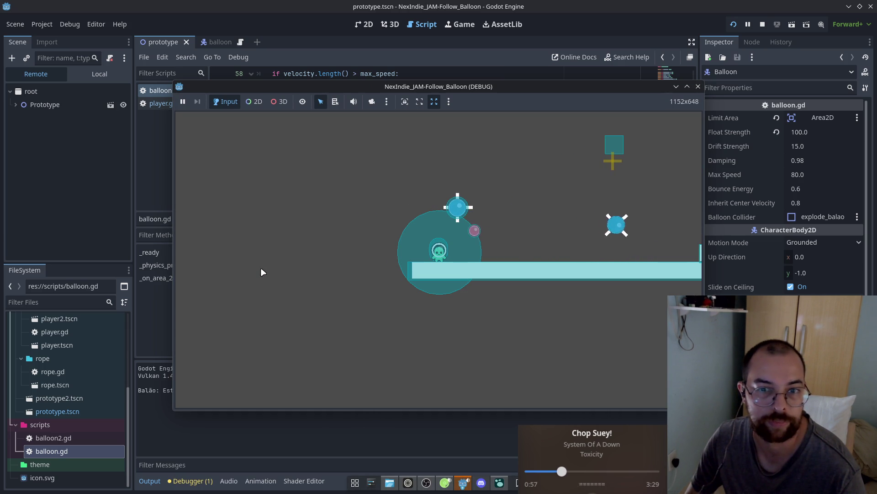
key(Up)
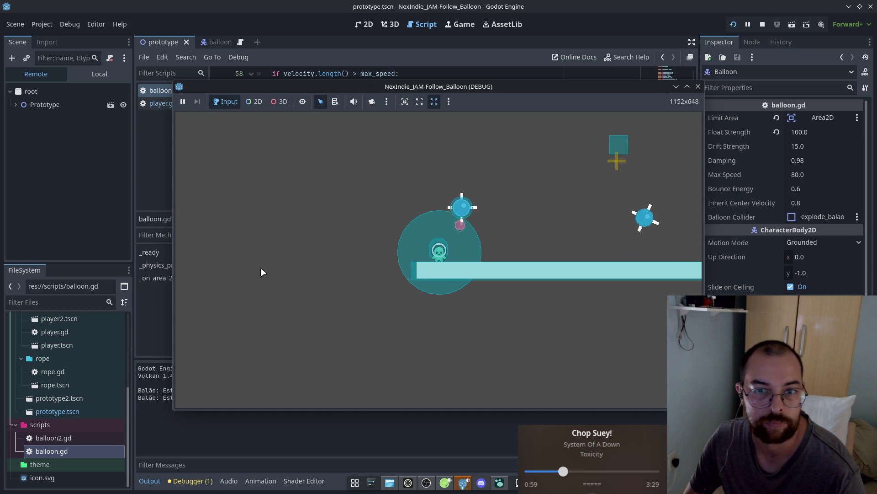
key(Right)
key(Left)
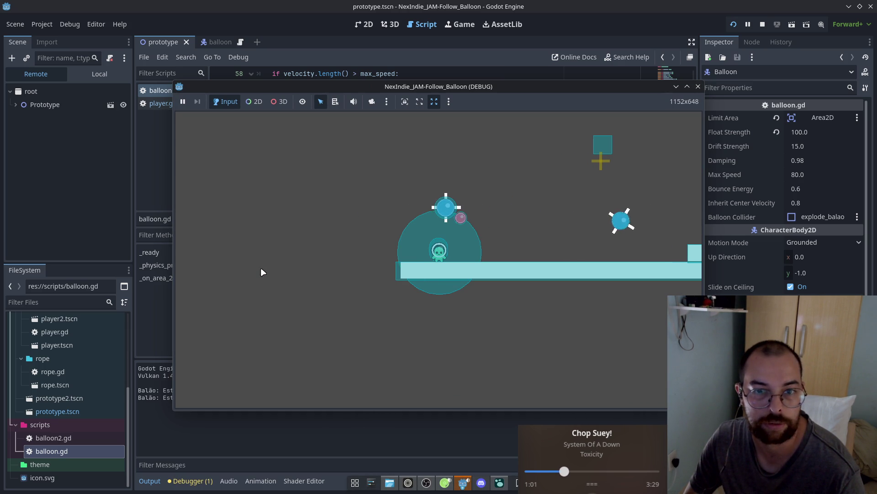
key(Right)
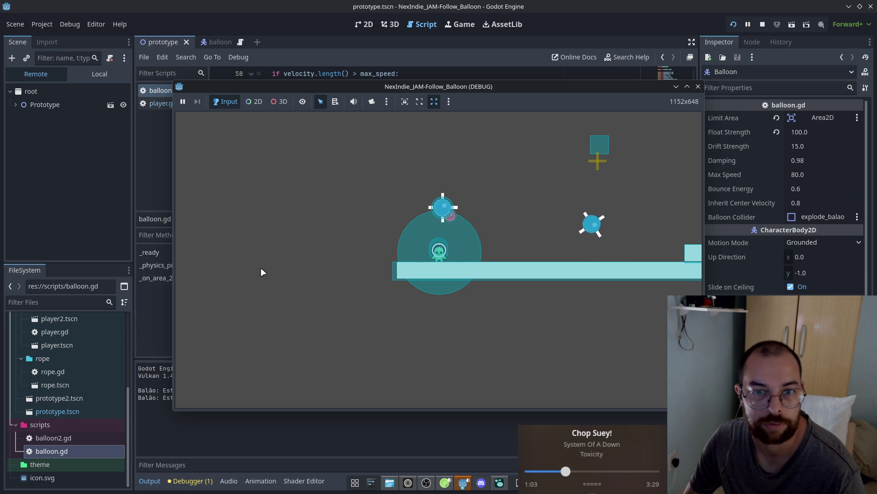